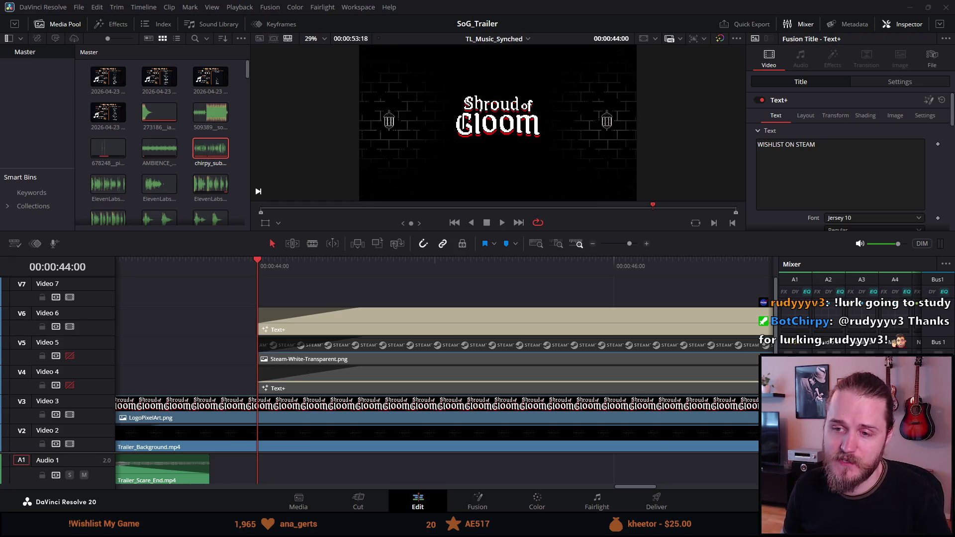
Step: Select the Shroud of Gloom logo clip (LogoPixelArt.png) on the timeline
left_click(218, 270)
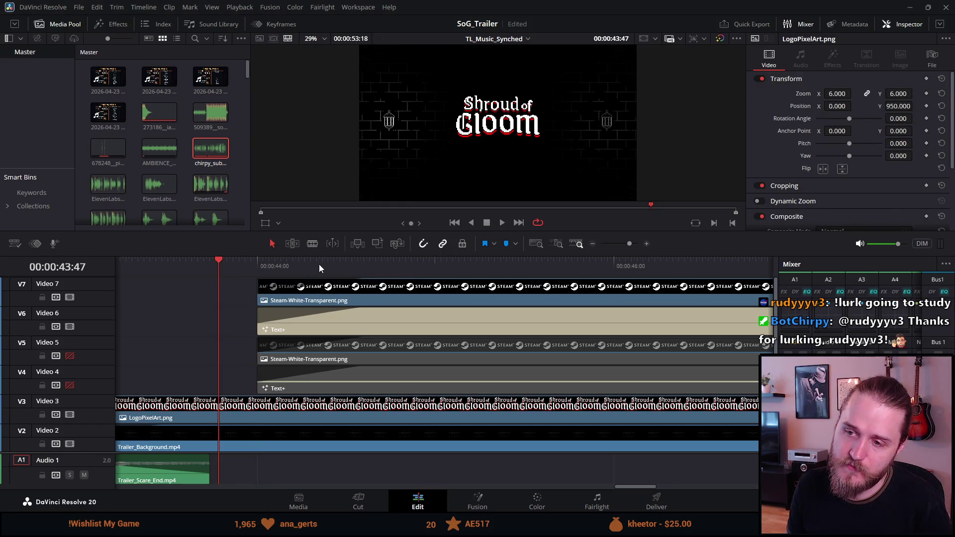
Step: At 44:57, centre the V7 Steam logo at Position X 0 and lower its Y to about -352
left_click(427, 267)
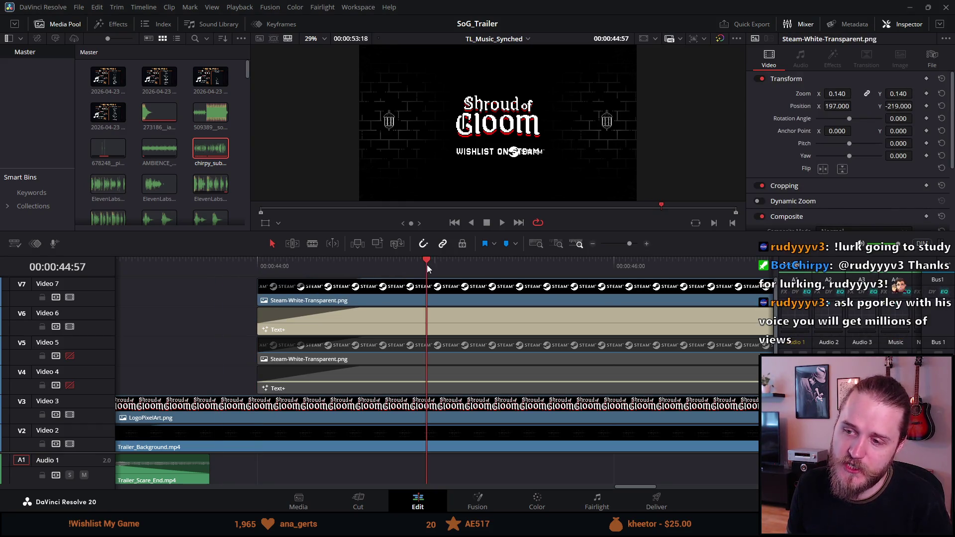
left_click(435, 303)
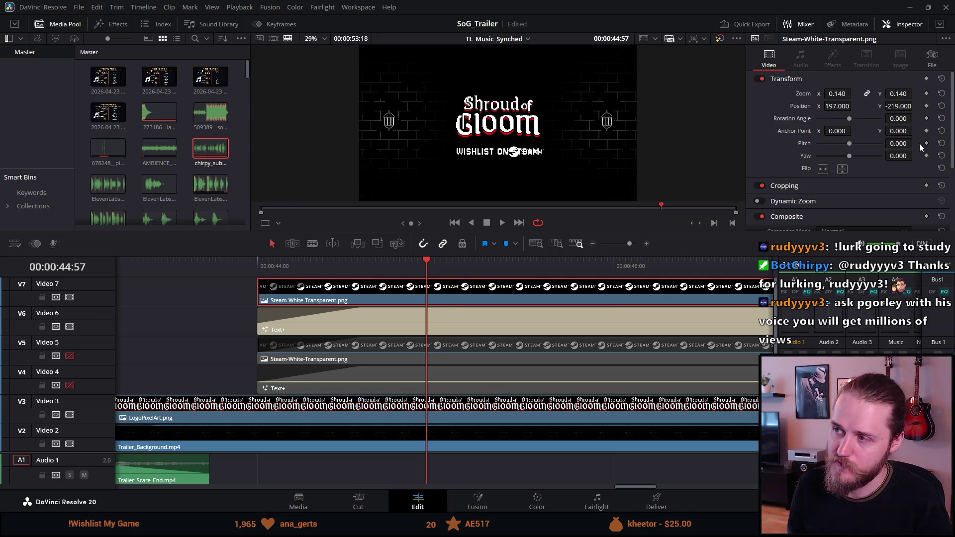
left_click(838, 106)
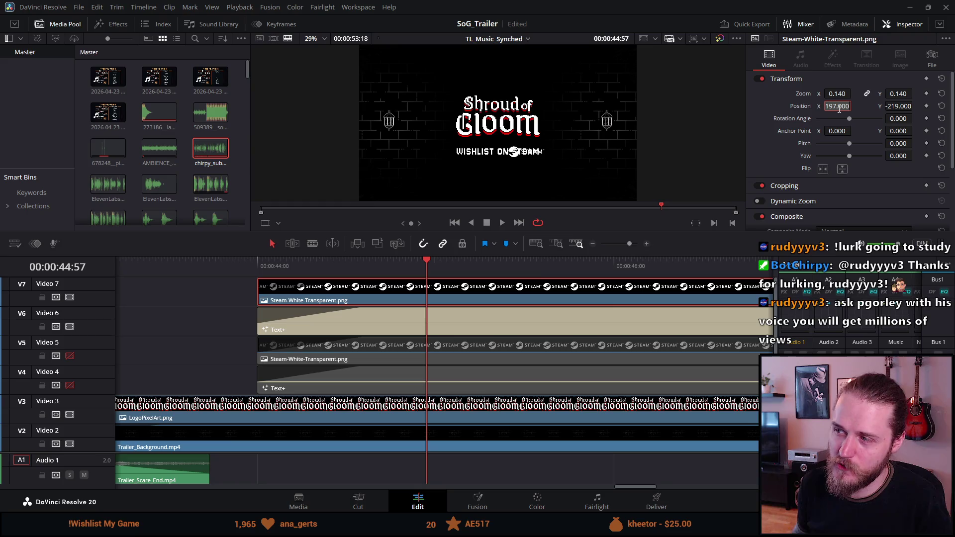
type("0")
key("Return")
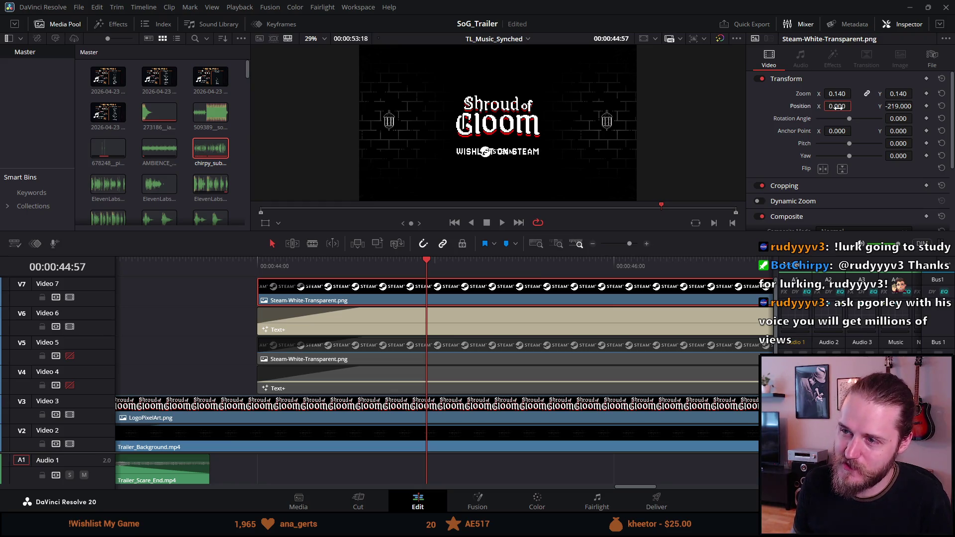
left_click_drag(892, 105, 914, 105)
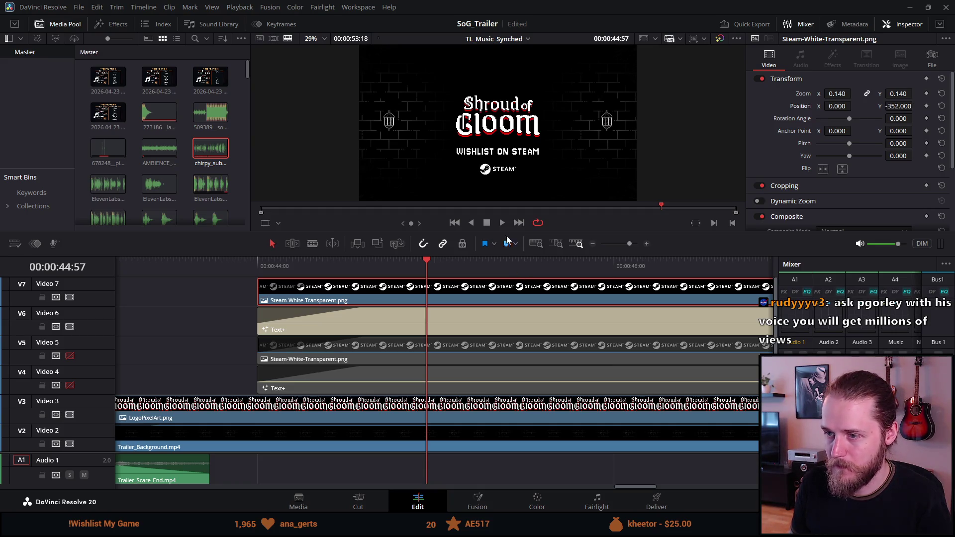
Step: Resize the viewer to show more timeline tracks and select the wishlist title clip
left_click_drag(482, 236, 482, 373)
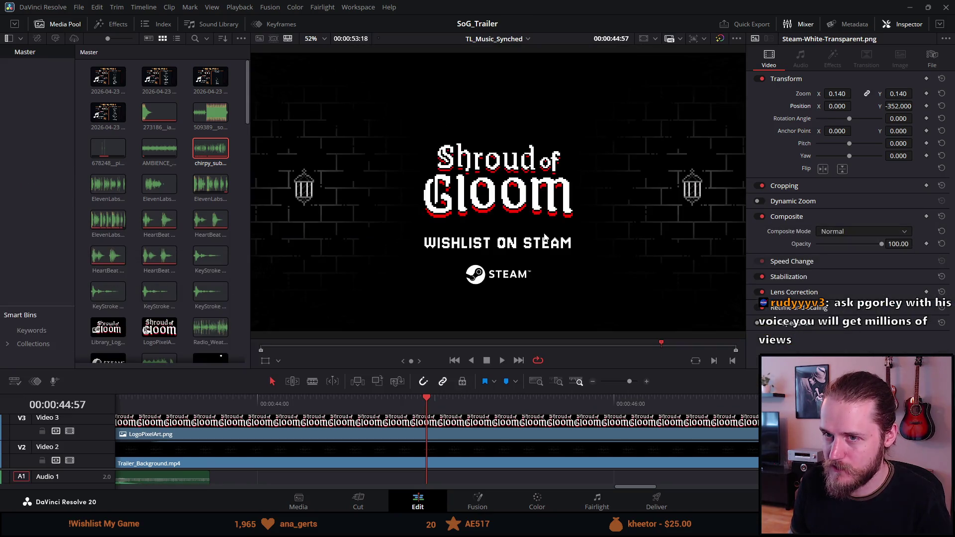
scroll(506, 302, "up", 5)
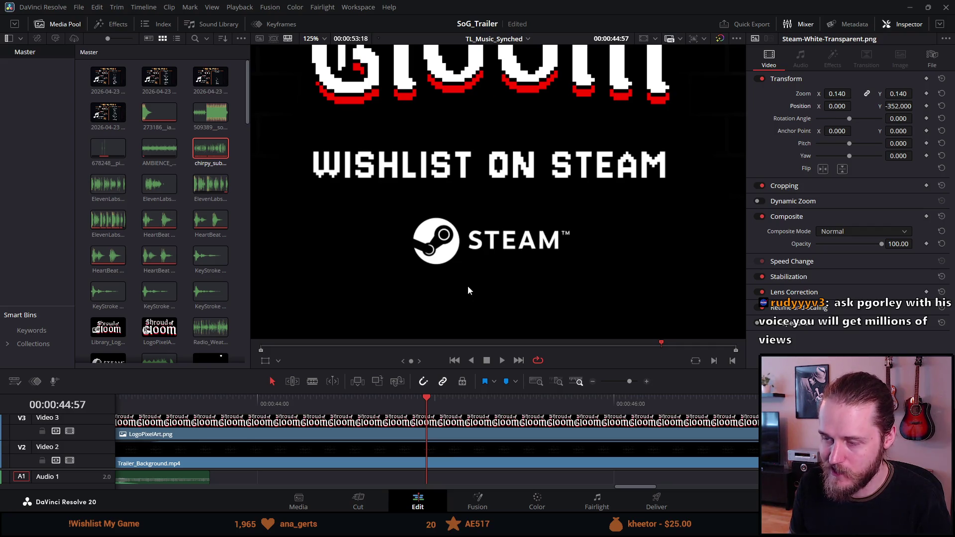
left_click_drag(472, 393, 467, 331)
scroll(444, 381, "up", 3)
left_click(444, 404)
Step: Clear the Text+ title's existing text, leaving just 'I'
left_click(828, 191)
key("ctrl+a")
type("I")
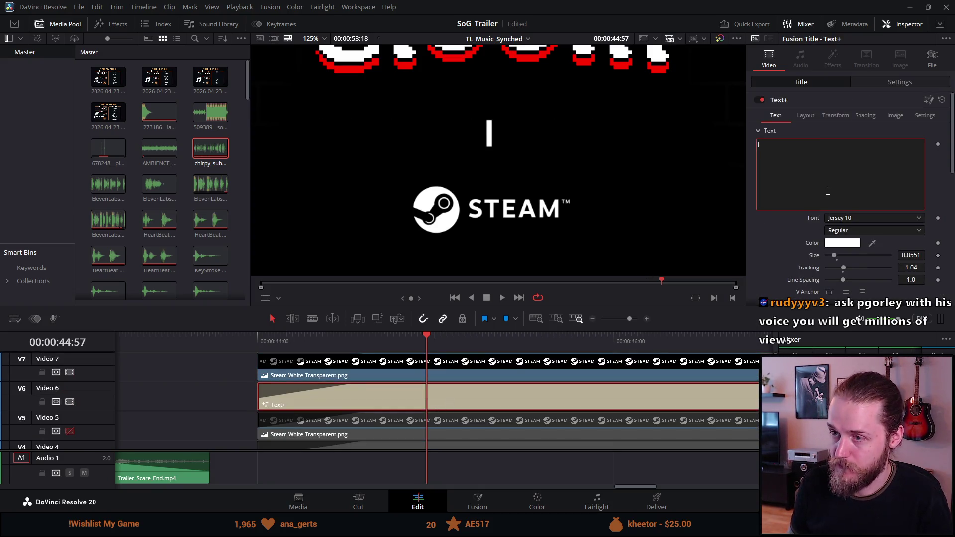
Step: Reposition the Steam logo to Y -313 and crop its right side so only the icon remains
left_click(441, 366)
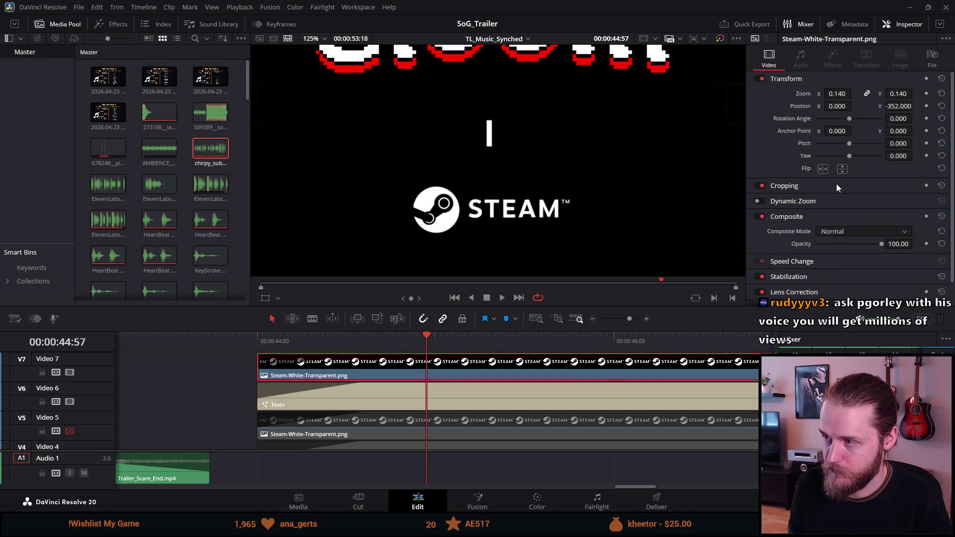
left_click_drag(882, 107, 906, 107)
left_click_drag(838, 103, 854, 105)
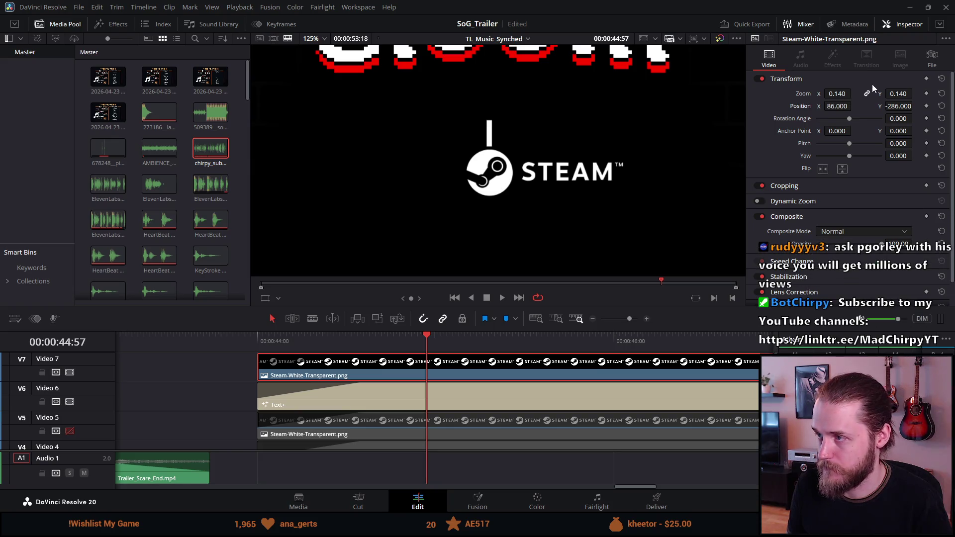
left_click(795, 198)
left_click(795, 190)
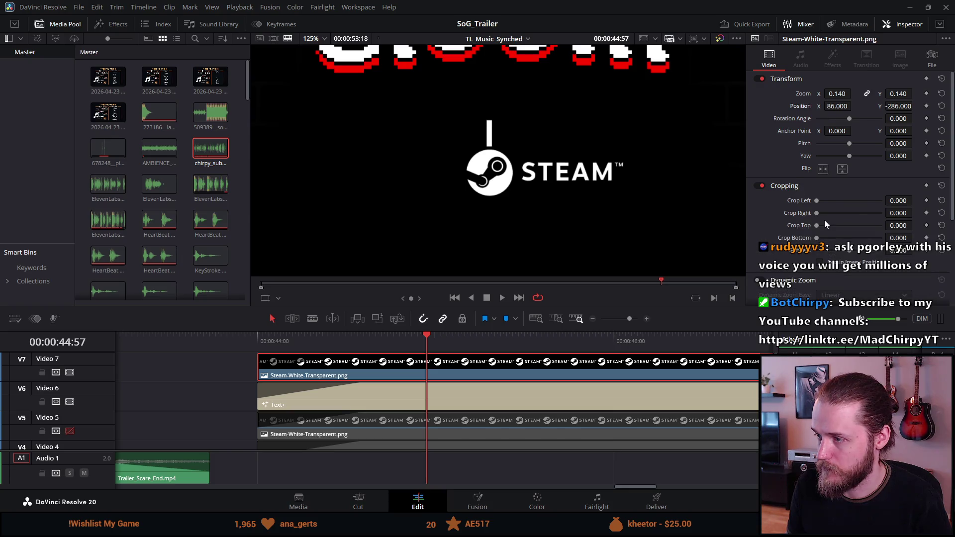
left_click_drag(819, 213, 859, 228)
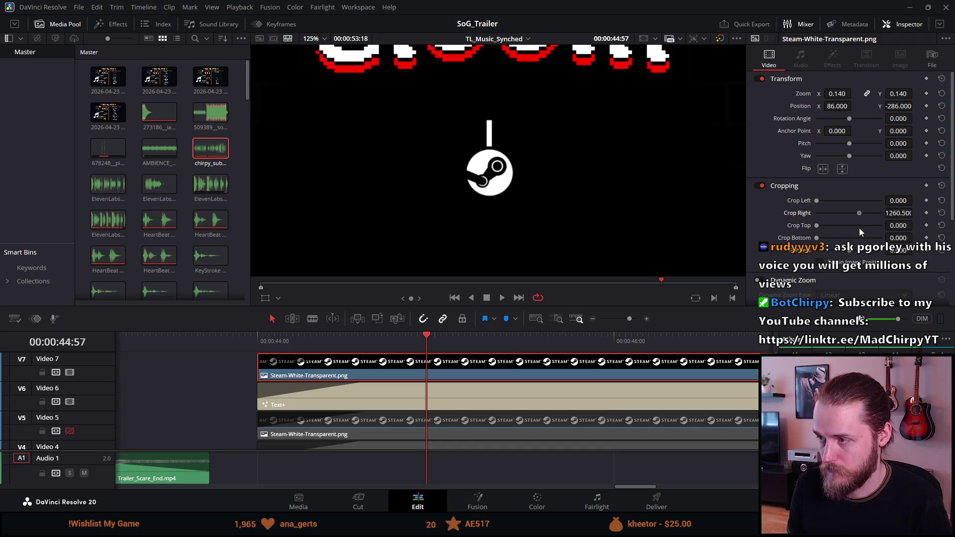
left_click_drag(905, 107, 556, 343)
Step: Retype the title text as 'WISHLIST on STEAM'
left_click(539, 386)
left_click(785, 197)
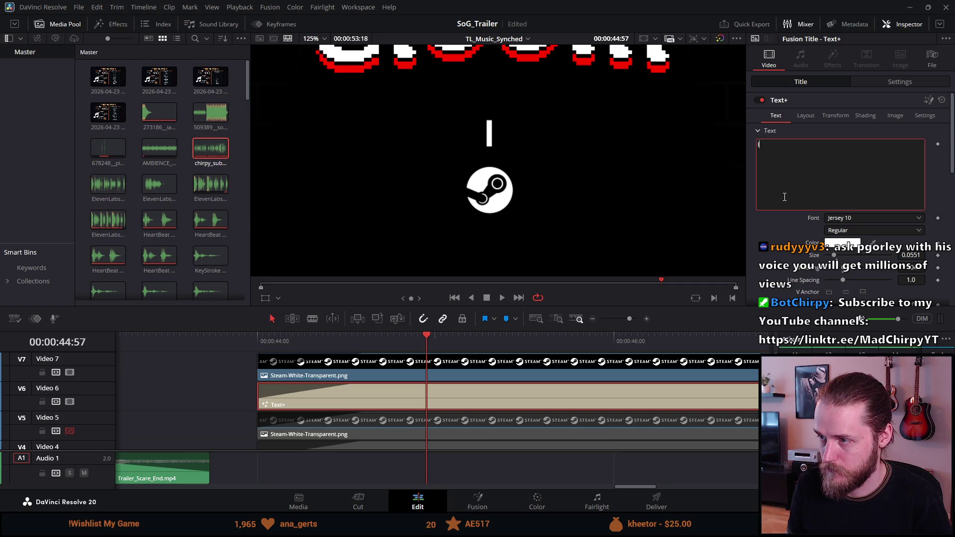
type("WISH")
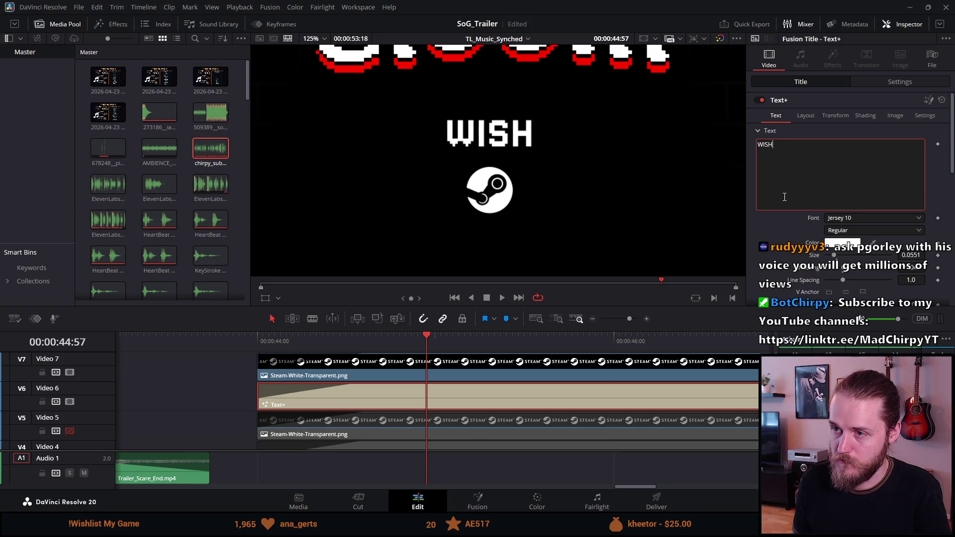
type("LIST on STEAM")
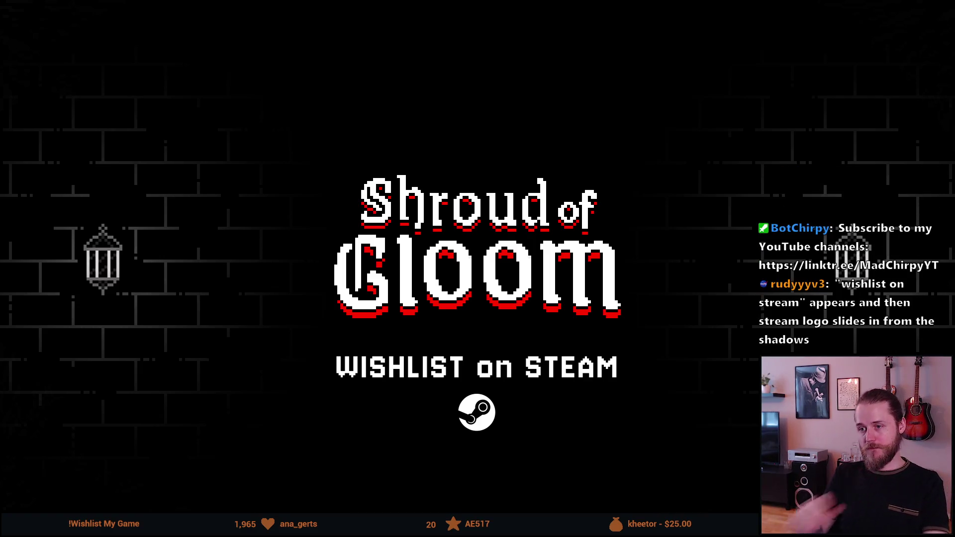
Step: Set the viewer zoom to Fit and lower the Steam icon to about Y -500
key("Escape")
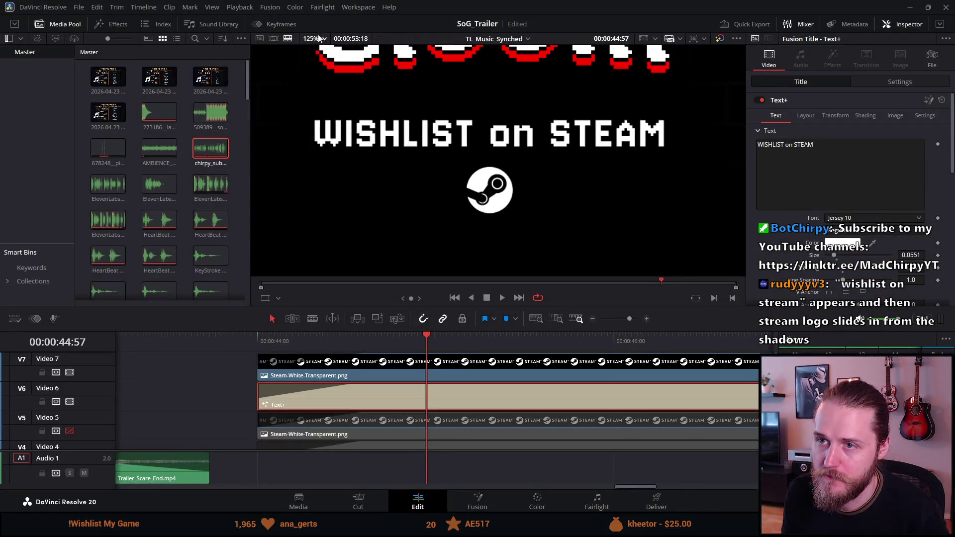
left_click(321, 39)
left_click(325, 59)
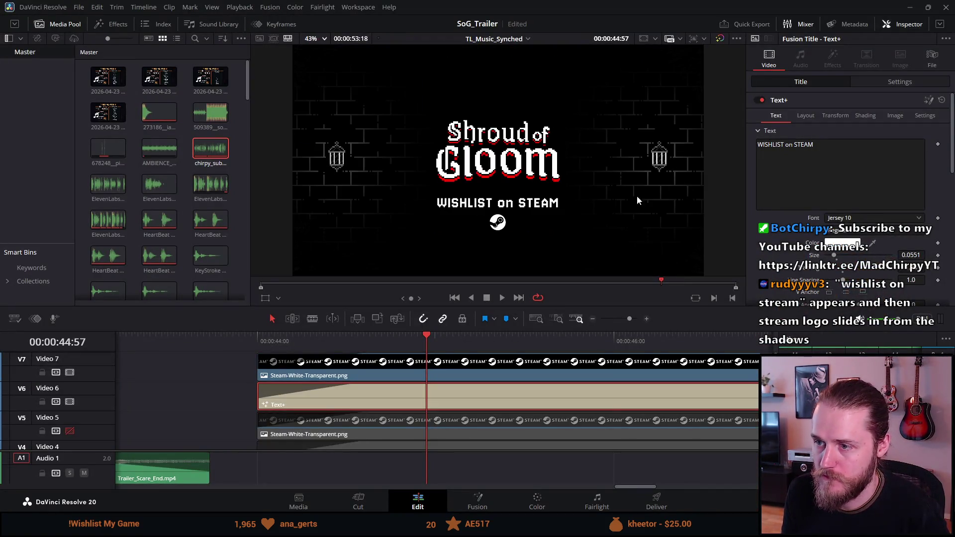
left_click(563, 364)
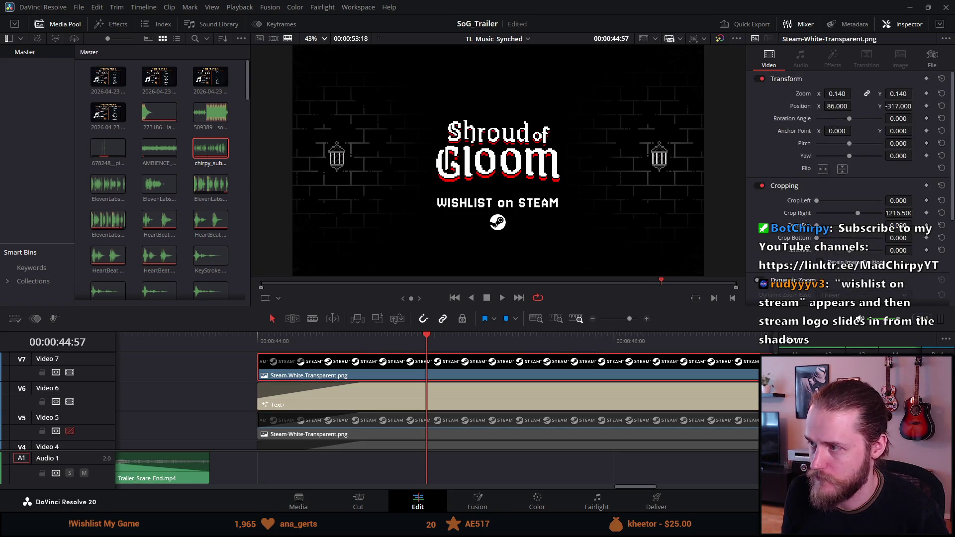
left_click_drag(893, 106, 919, 105)
Step: Preview the end card in the Cinema Viewer, then exit it
key("p")
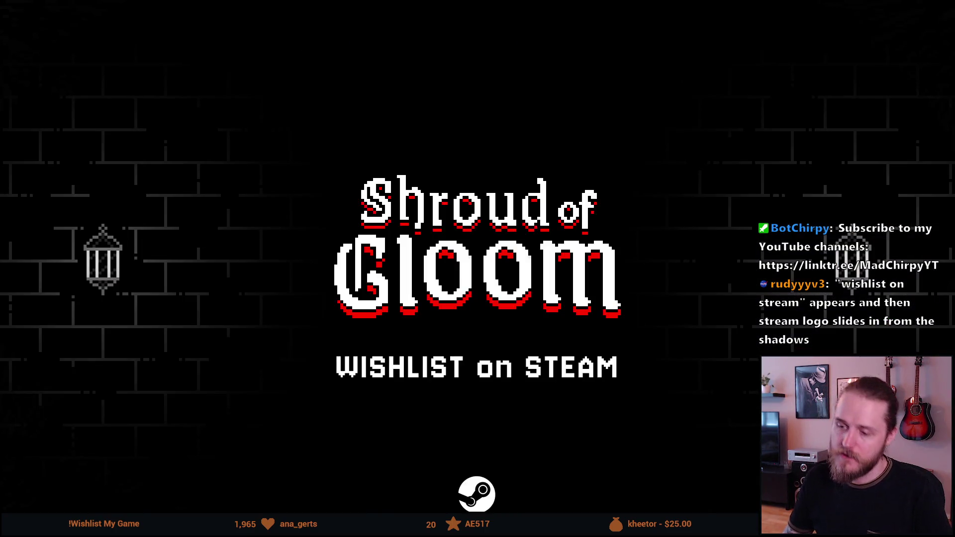
mouse_move(584, 319)
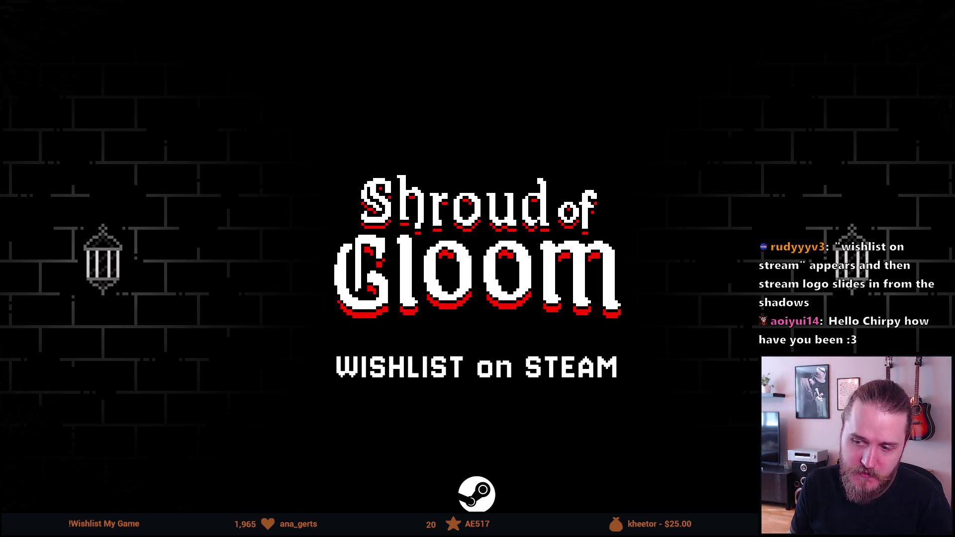
mouse_move(67, 305)
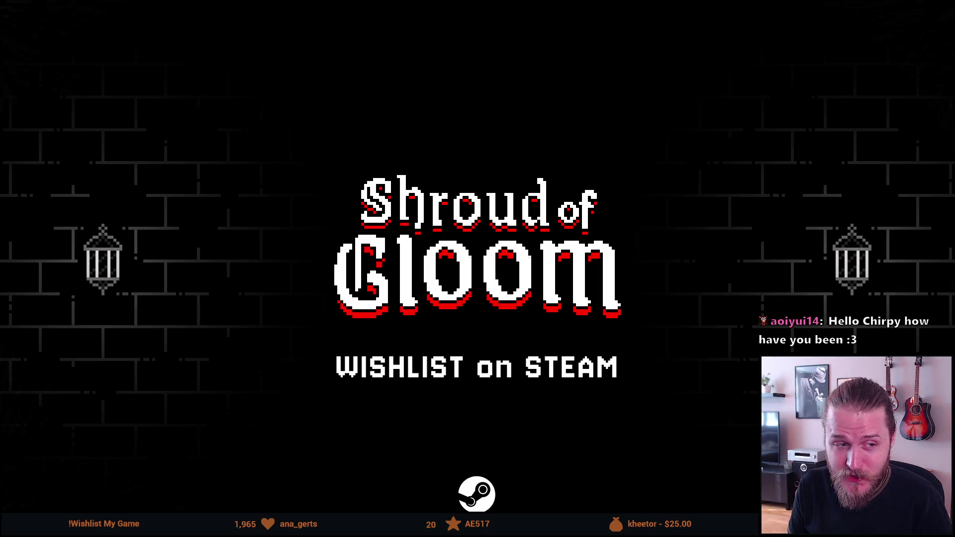
mouse_move(489, 336)
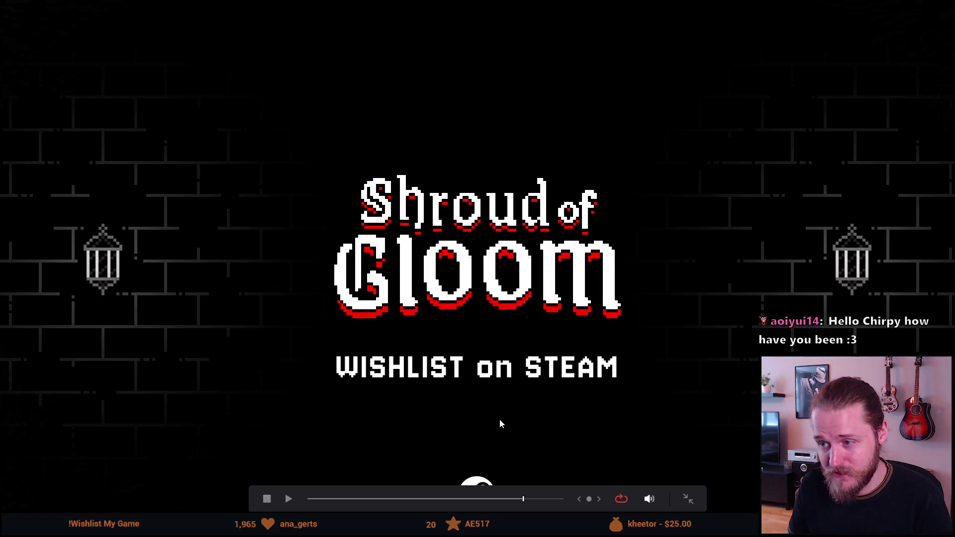
key("Escape")
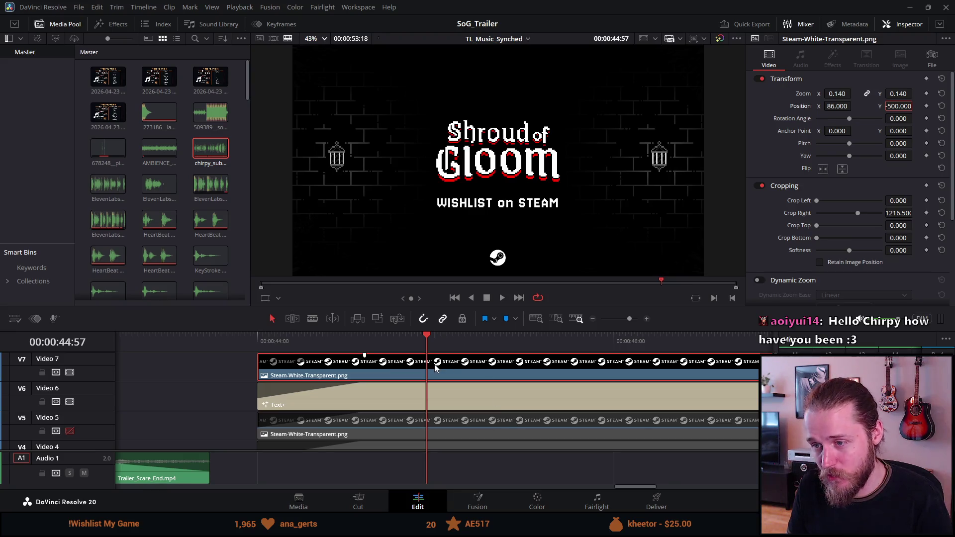
Step: Raise the Steam icon to Y -316 just beneath the title and check it full screen
left_click_drag(888, 117, 915, 106)
left_click_drag(898, 106, 910, 106)
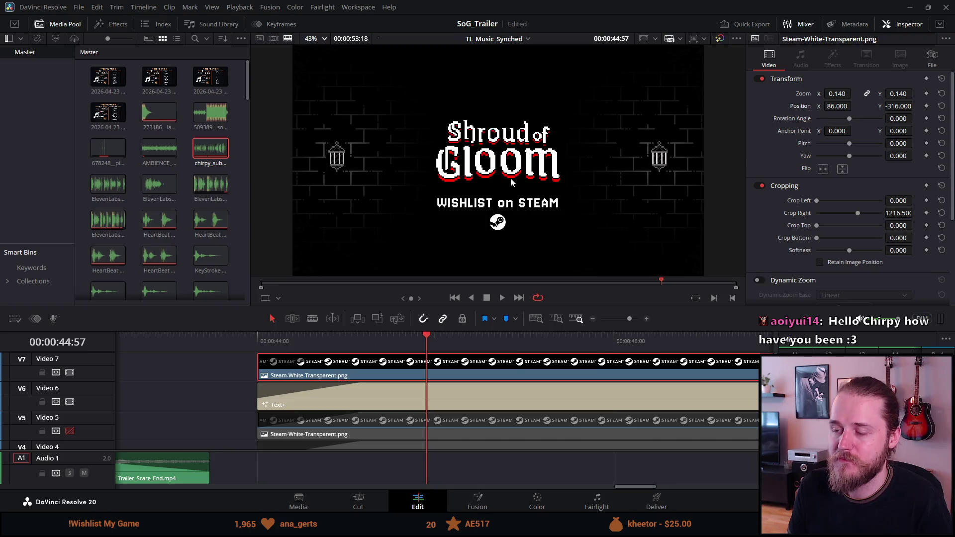
key("ctrl+f")
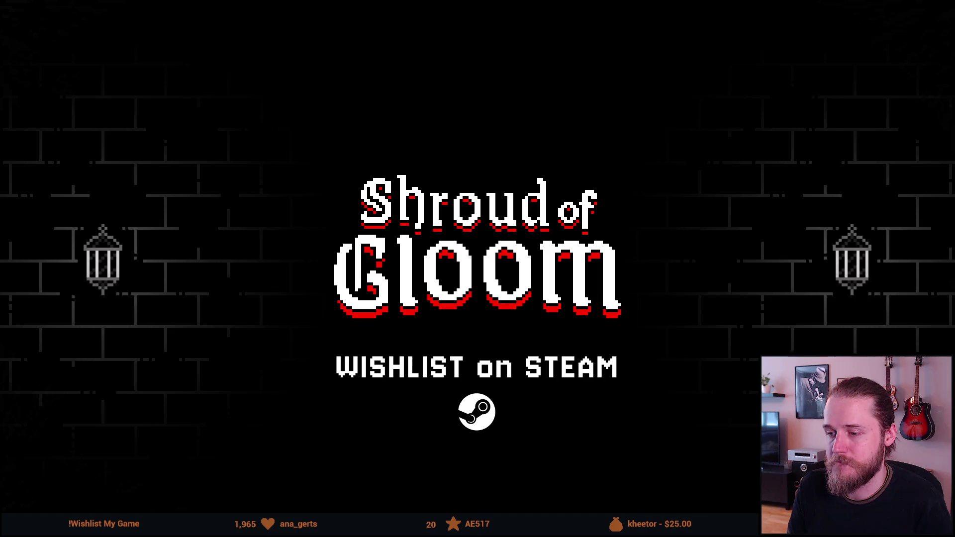
mouse_move(450, 463)
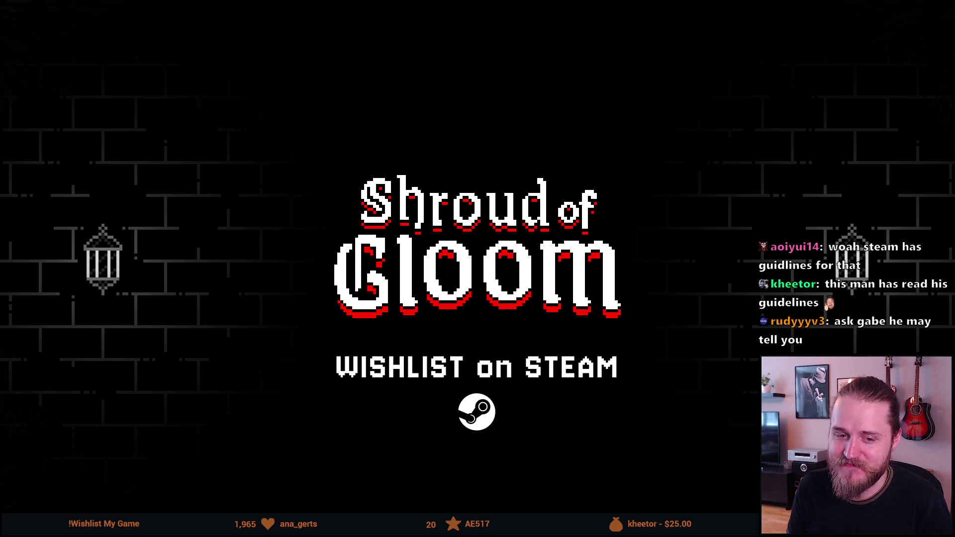
mouse_move(109, 290)
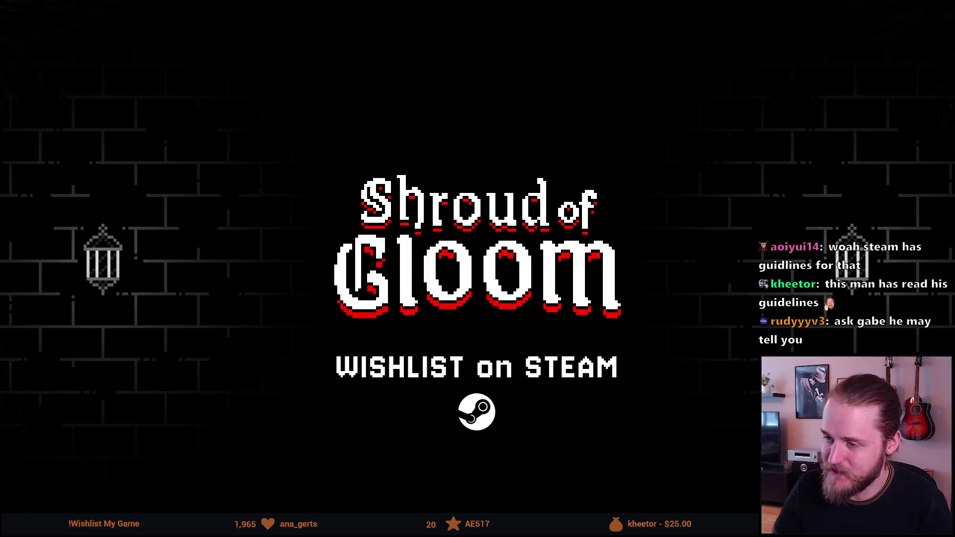
mouse_move(213, 244)
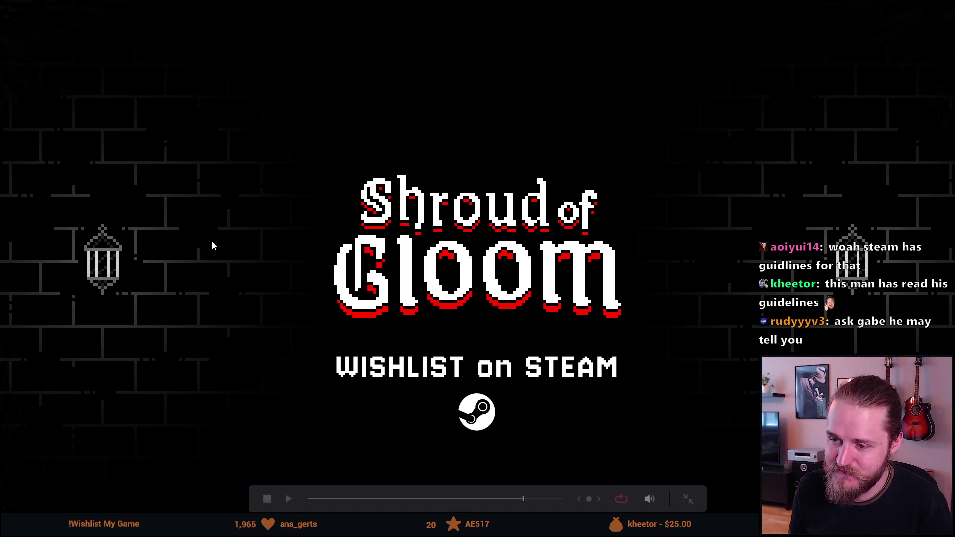
left_click(523, 500)
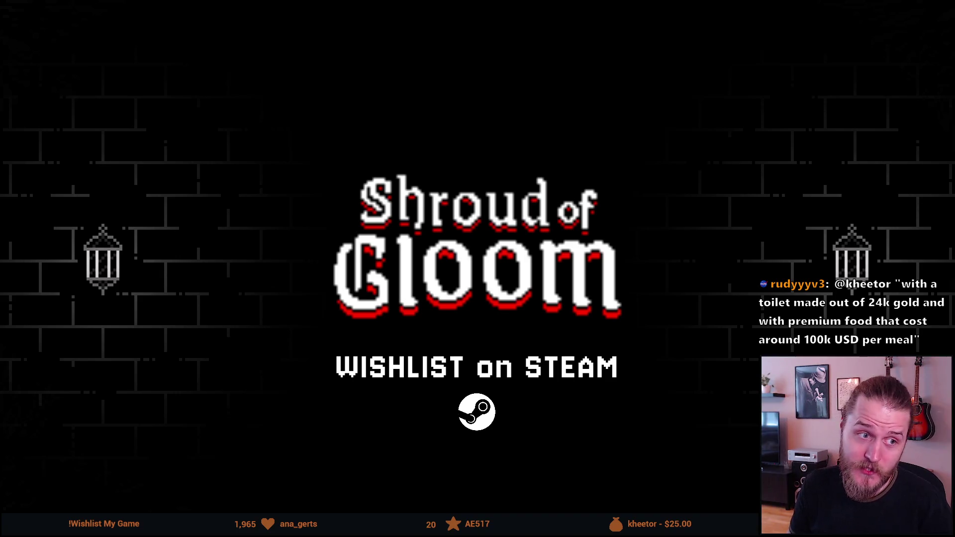
mouse_move(217, 132)
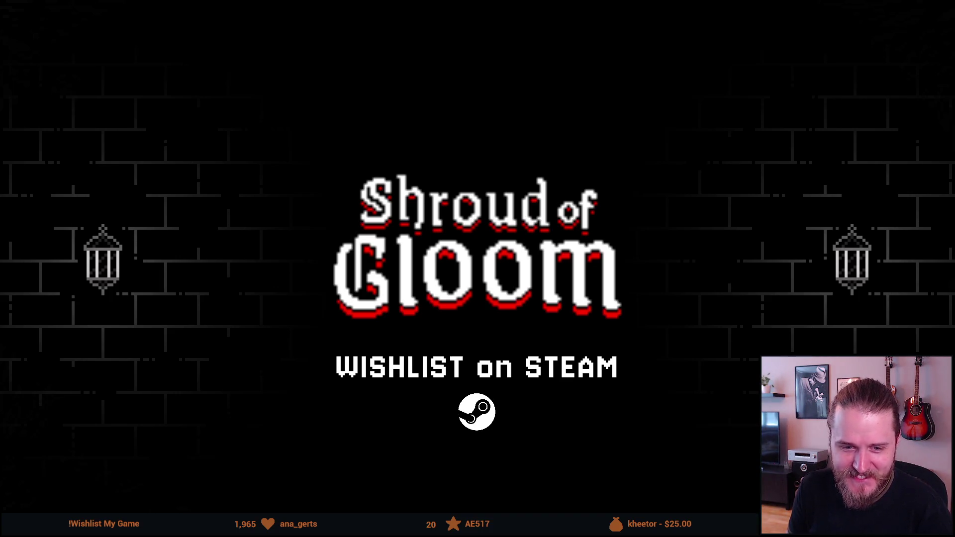
mouse_move(77, 350)
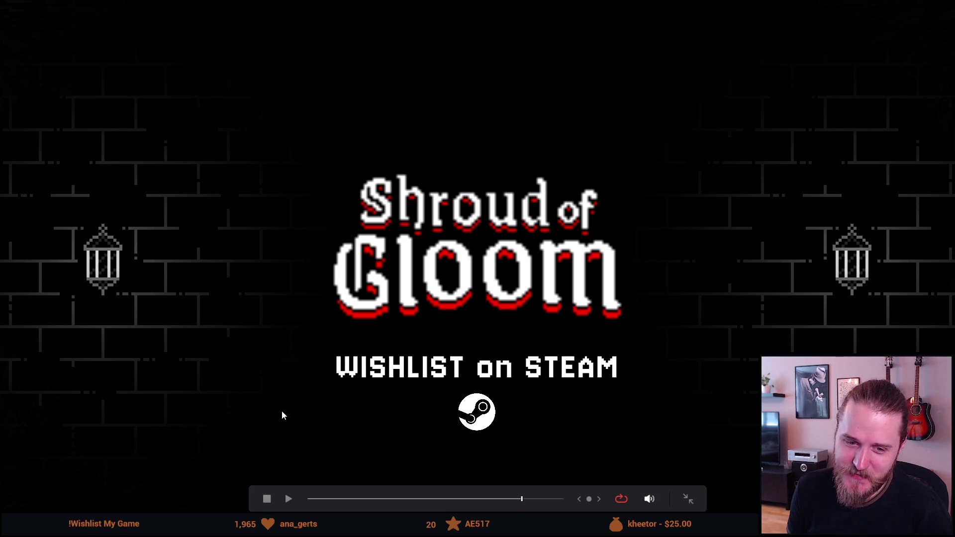
Step: Seek back before the end card and forward to it, then exit to the Edit page
mouse_move(281, 414)
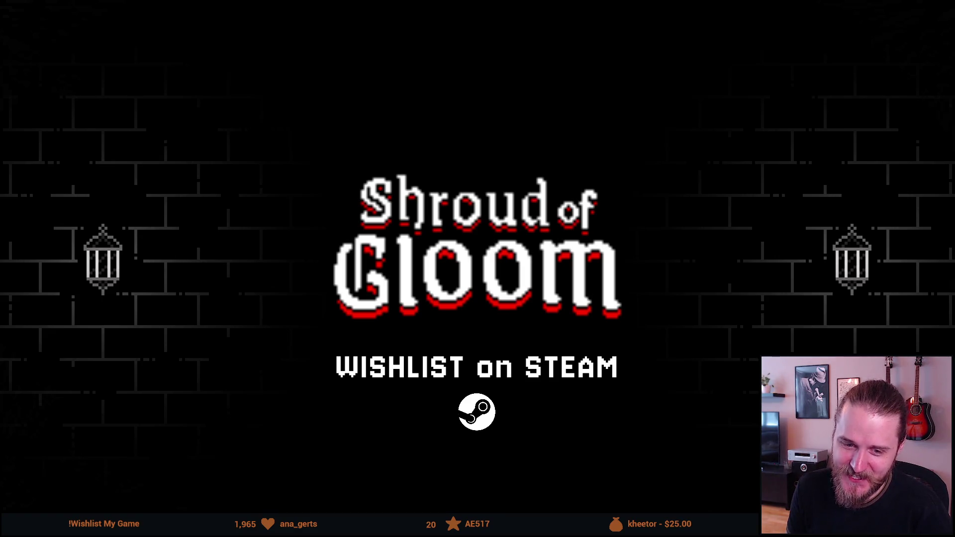
mouse_move(219, 411)
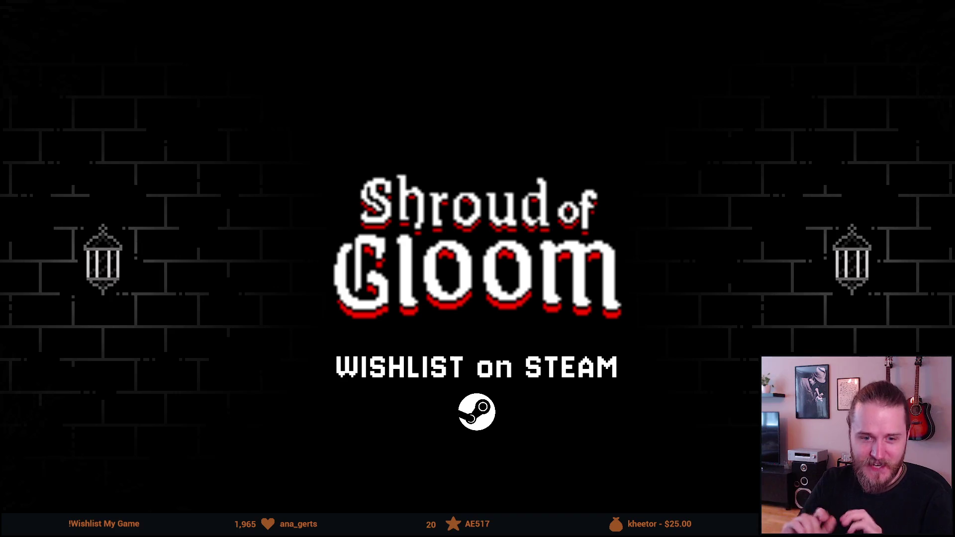
mouse_move(194, 362)
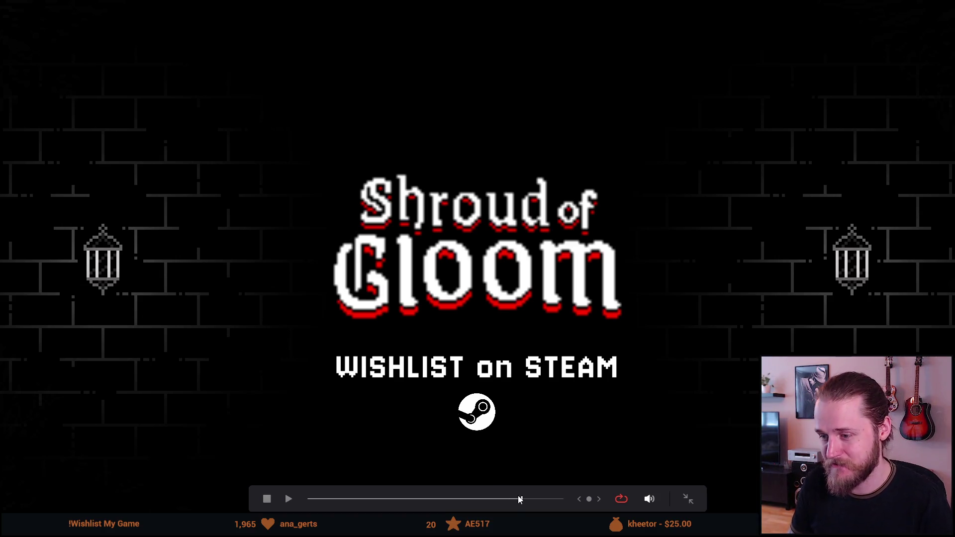
left_click(505, 498)
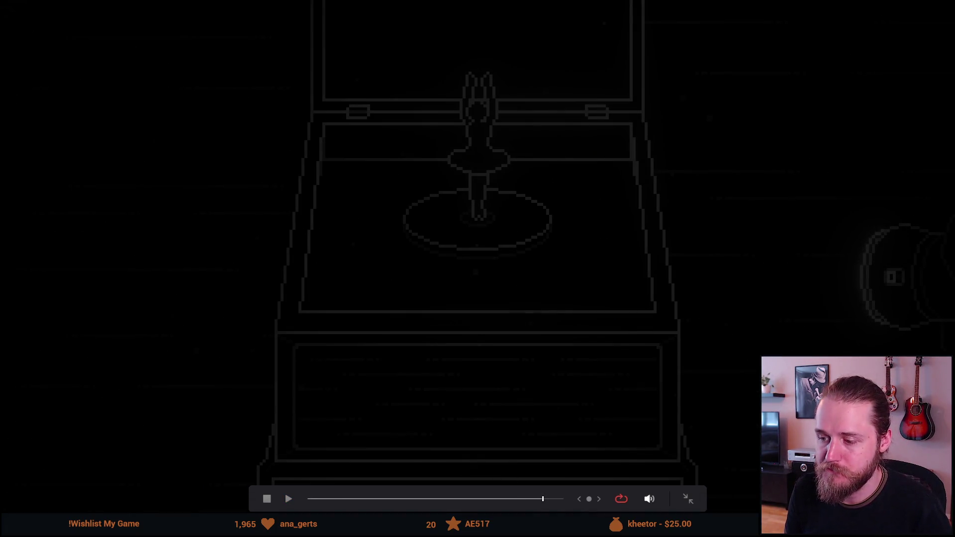
left_click(538, 500)
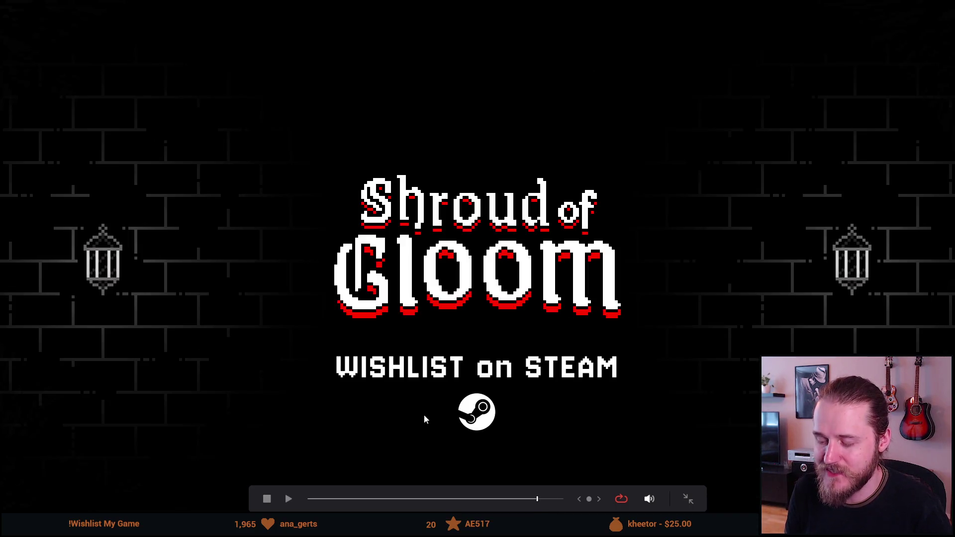
key("Escape")
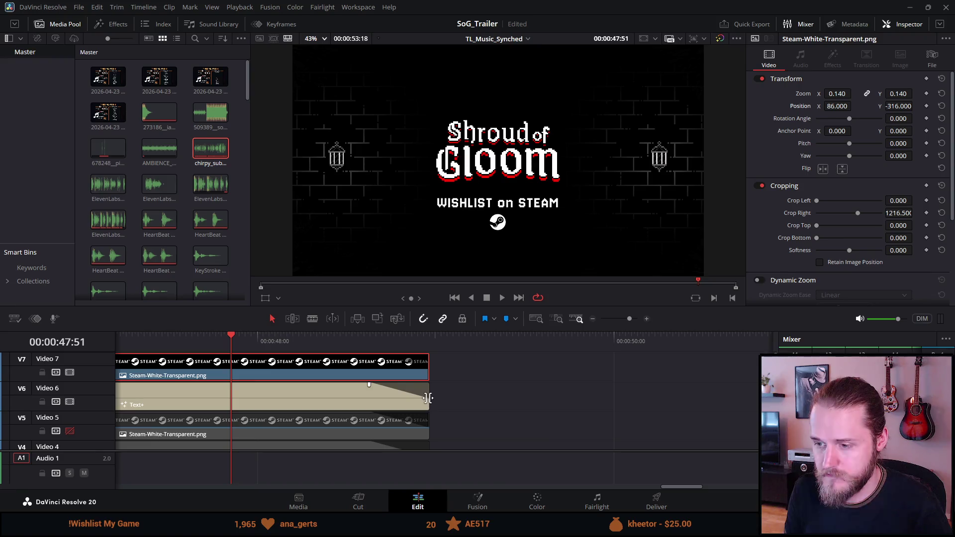
left_click(222, 379)
scroll(223, 379, "left", 5)
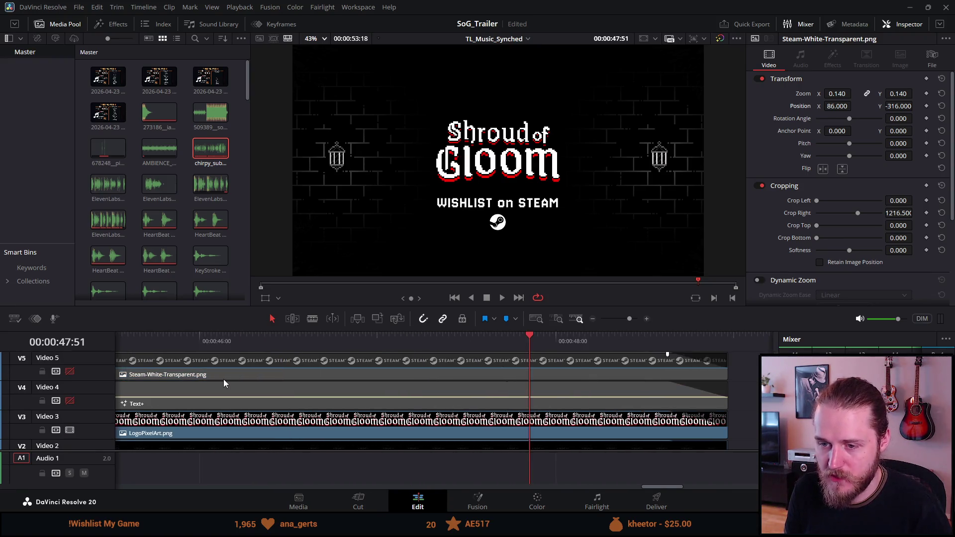
Step: Trim the left edge of the V7 Steam logo clip so it starts later
scroll(223, 379, "down", 2)
scroll(223, 379, "right", 2)
scroll(223, 379, "left", 4)
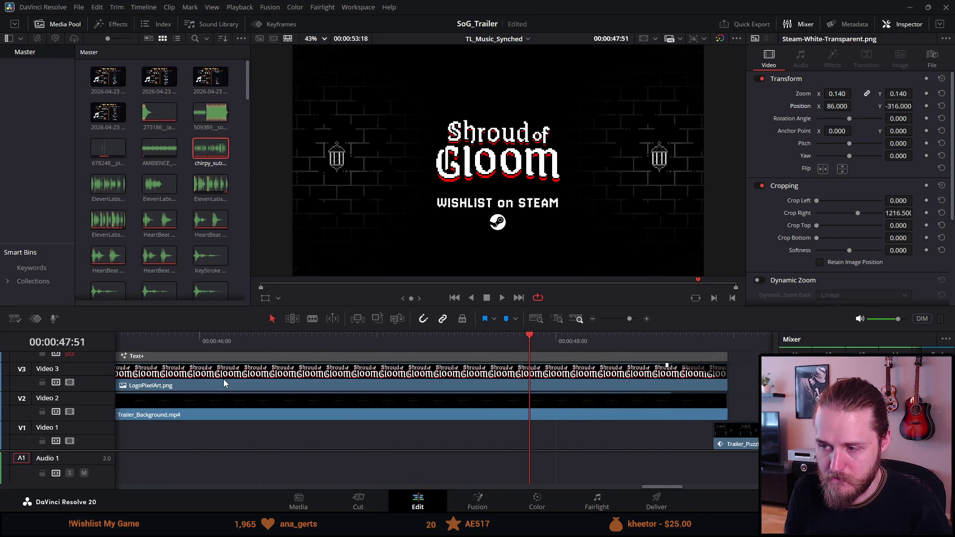
scroll(222, 379, "up", 3)
scroll(223, 379, "left", 4)
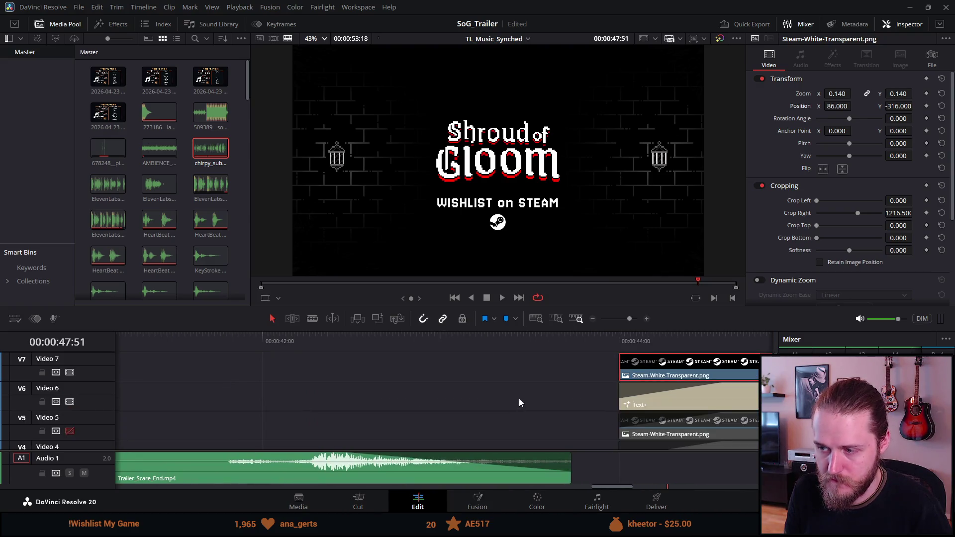
mouse_move(625, 364)
left_mouse_down()
mouse_move(728, 364)
mouse_move(148, 364)
left_mouse_up()
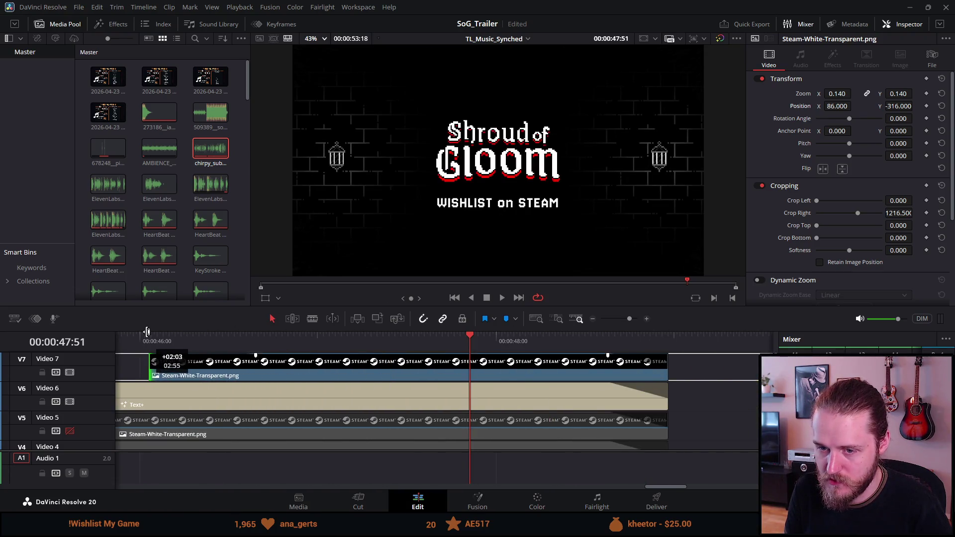
mouse_move(252, 339)
left_mouse_down()
mouse_move(207, 358)
mouse_move(134, 350)
left_mouse_up()
Step: Enlarge the timeline panel, delay the Steam clip's start further, and park the playhead at 00:00:42:17
scroll(156, 348, "left", 5)
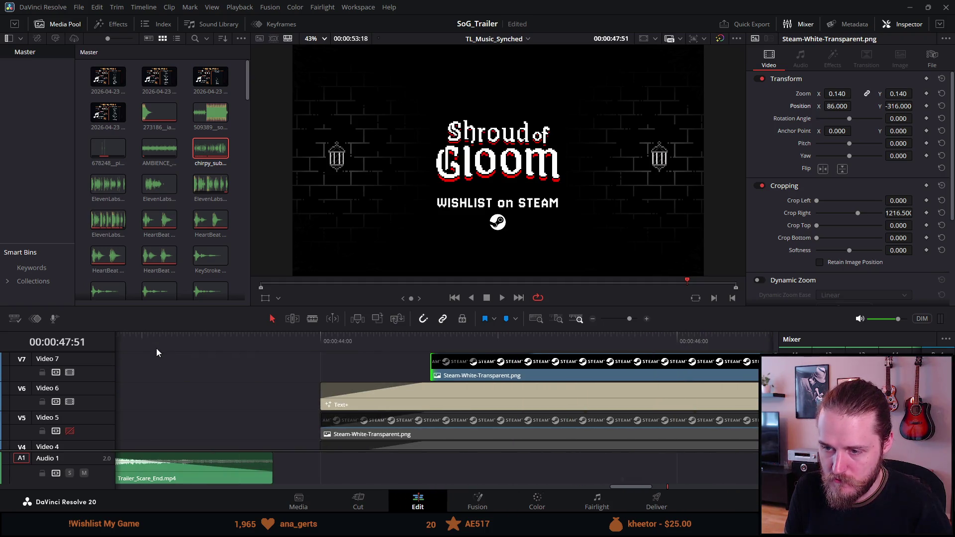
scroll(217, 388, "right", 10)
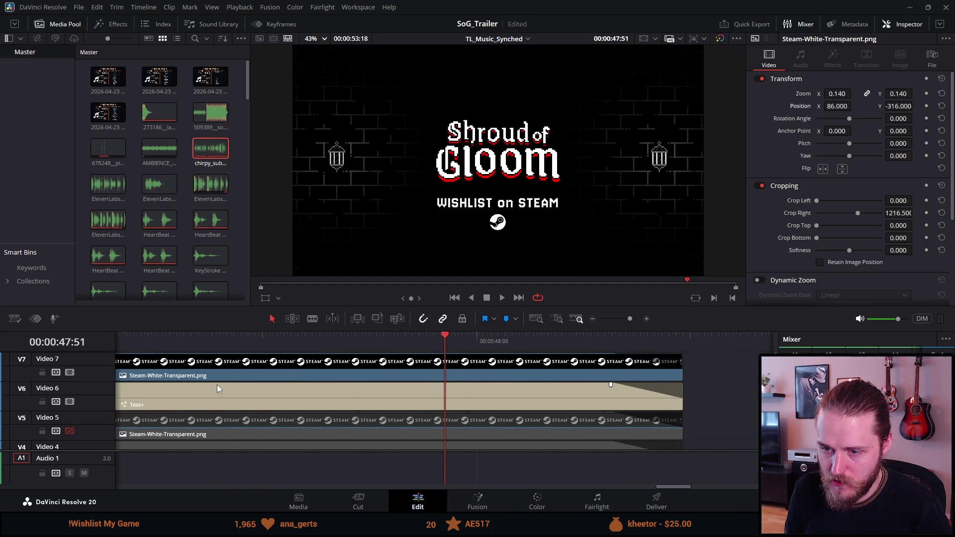
left_click_drag(264, 330, 264, 197)
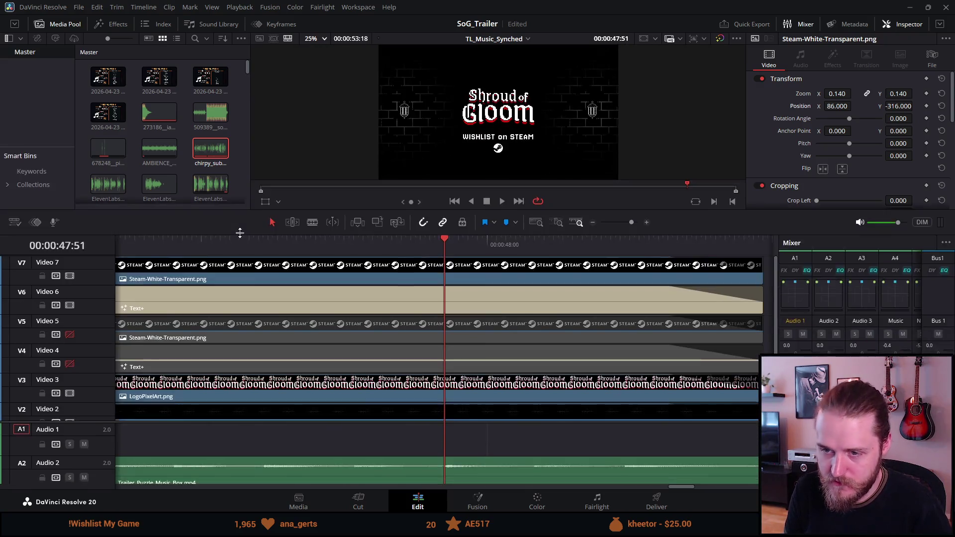
scroll(234, 276, "left", 10)
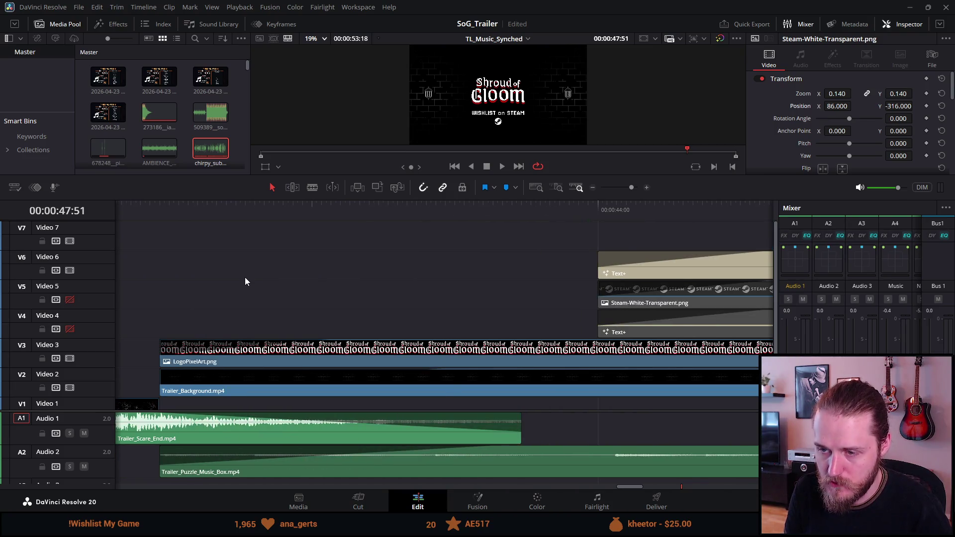
scroll(245, 281, "right", 10)
scroll(244, 277, "left", 10)
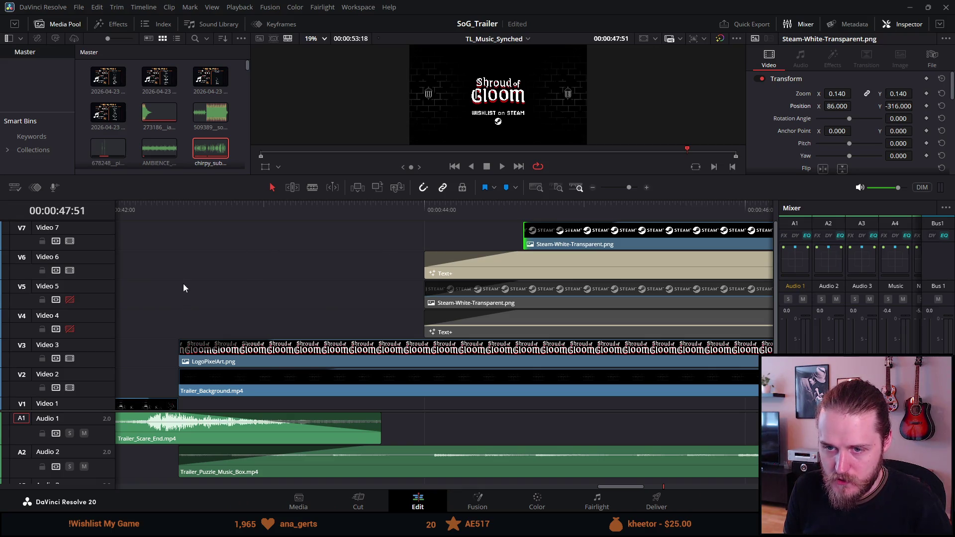
left_click_drag(531, 236, 707, 244)
left_click(149, 212)
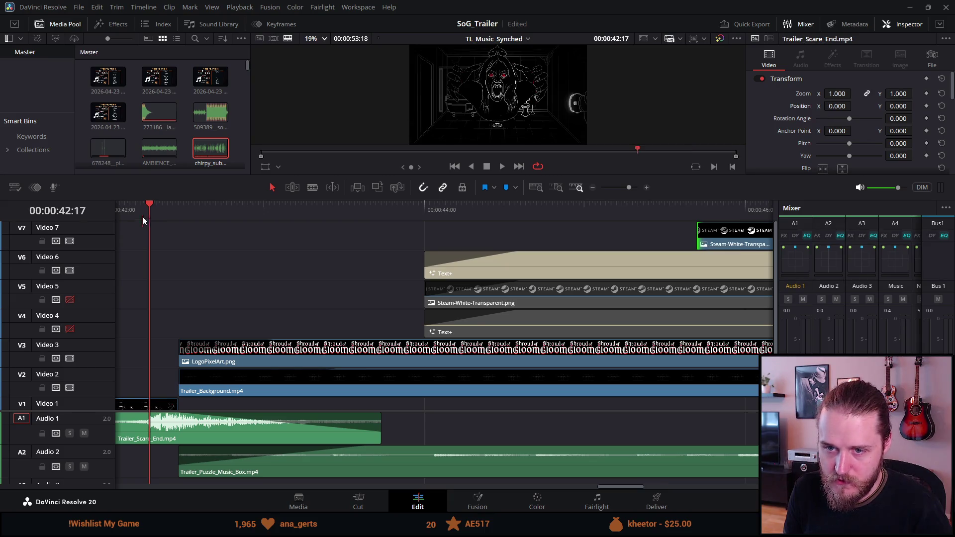
key("p")
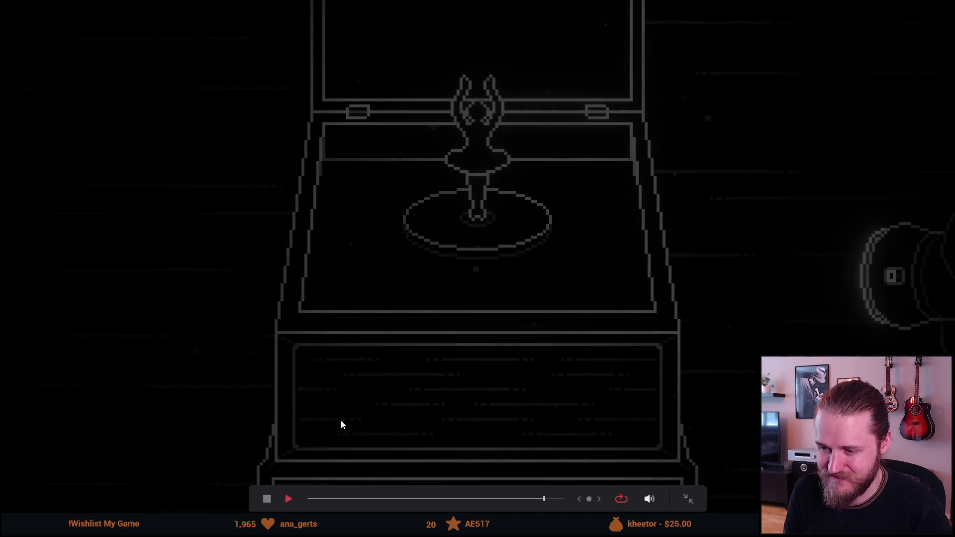
left_click(528, 500)
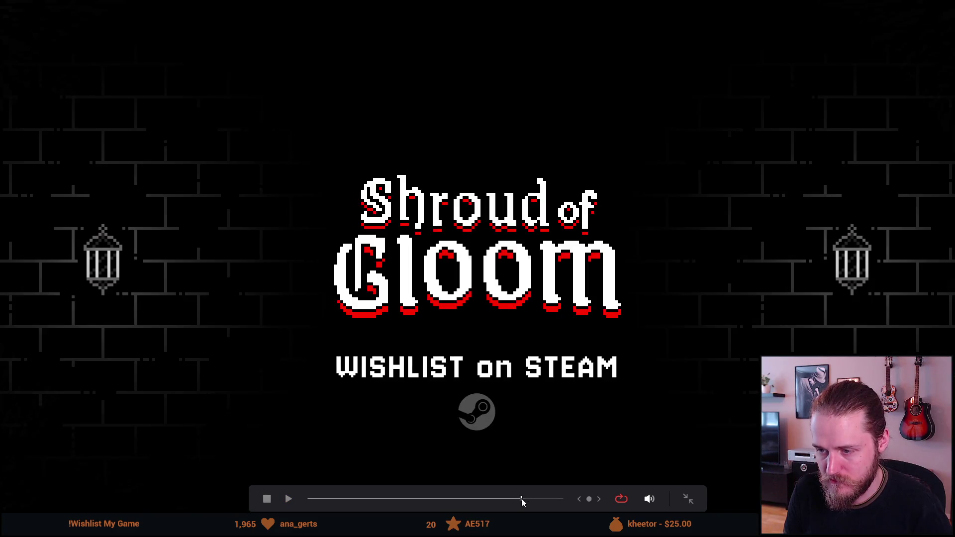
left_click(522, 499)
left_click(516, 500)
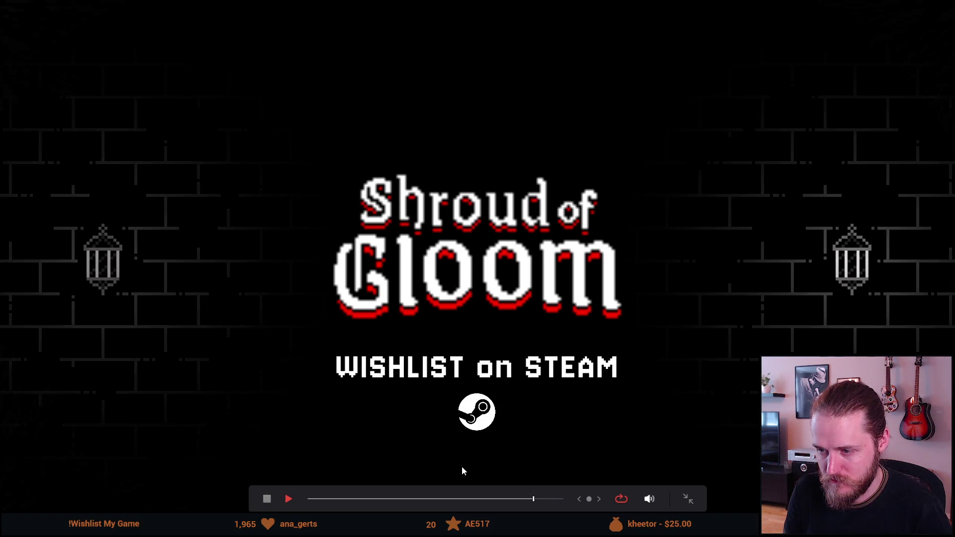
left_click(508, 386)
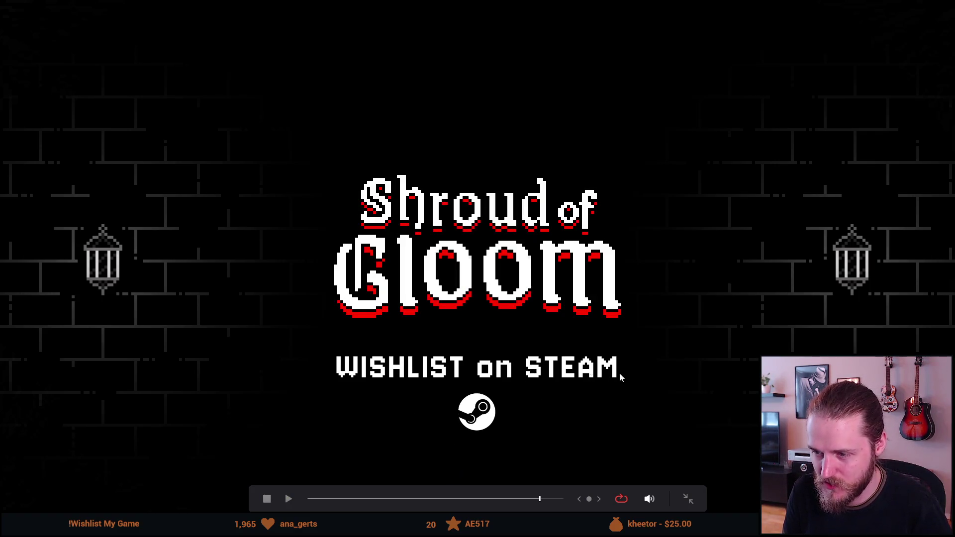
key("Escape")
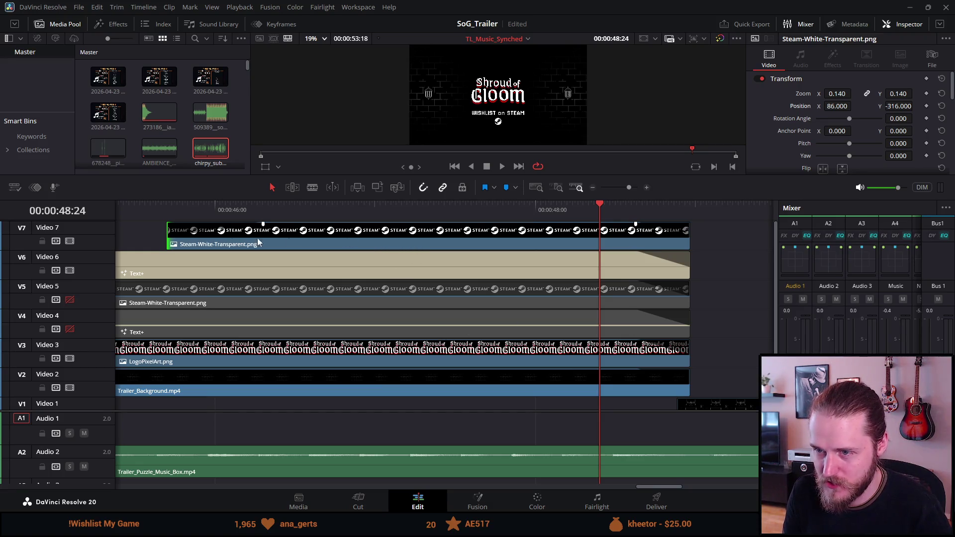
Step: Undo the Steam clip trim and play the end card from 00:00:44:00 in full-screen preview
key("ctrl+z")
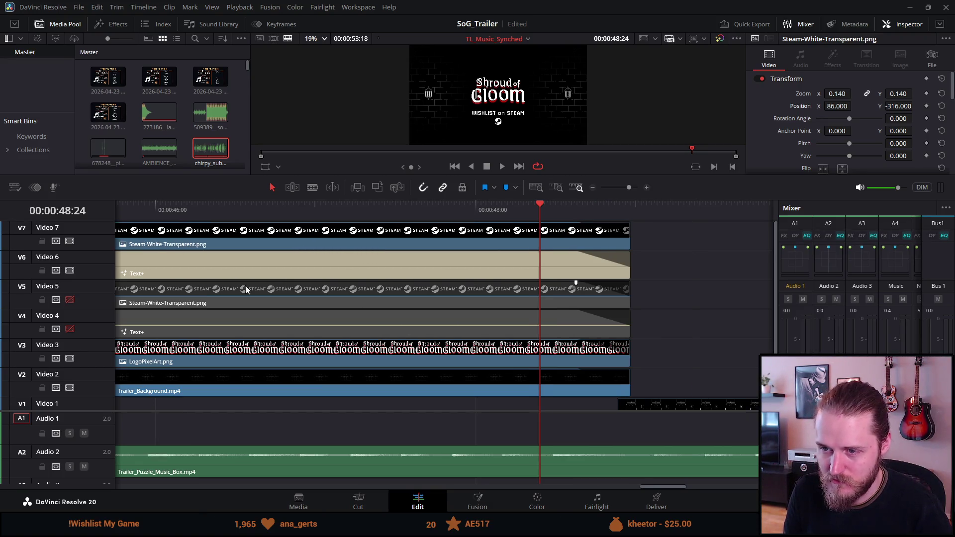
scroll(245, 286, "left", 3)
scroll(264, 294, "left", 4)
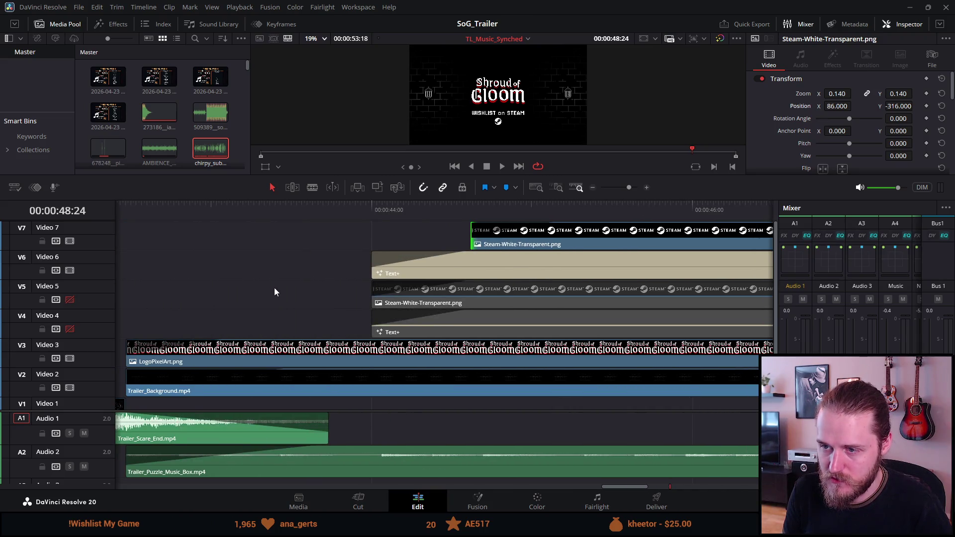
left_click(358, 205)
left_click(372, 207)
key("p")
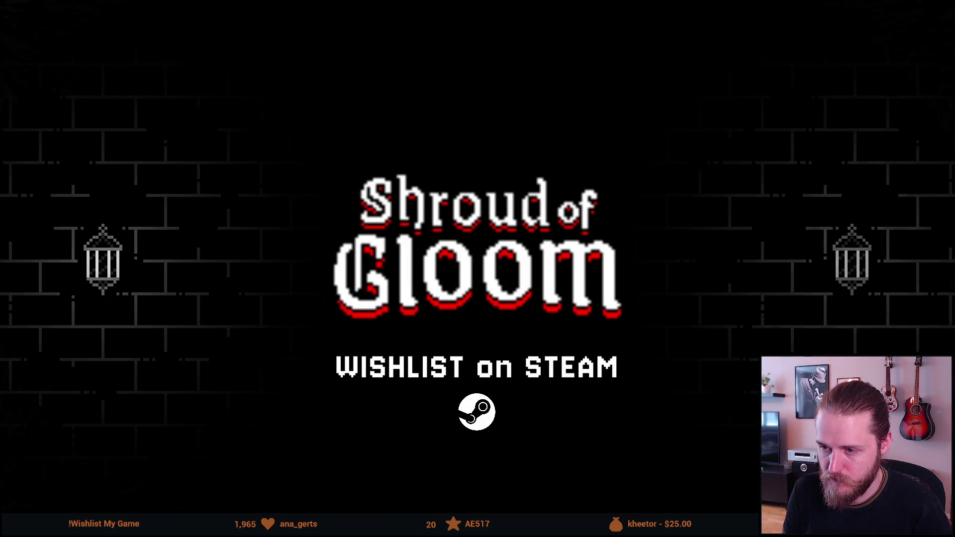
key("p")
key("space")
scroll(293, 327, "down", 1)
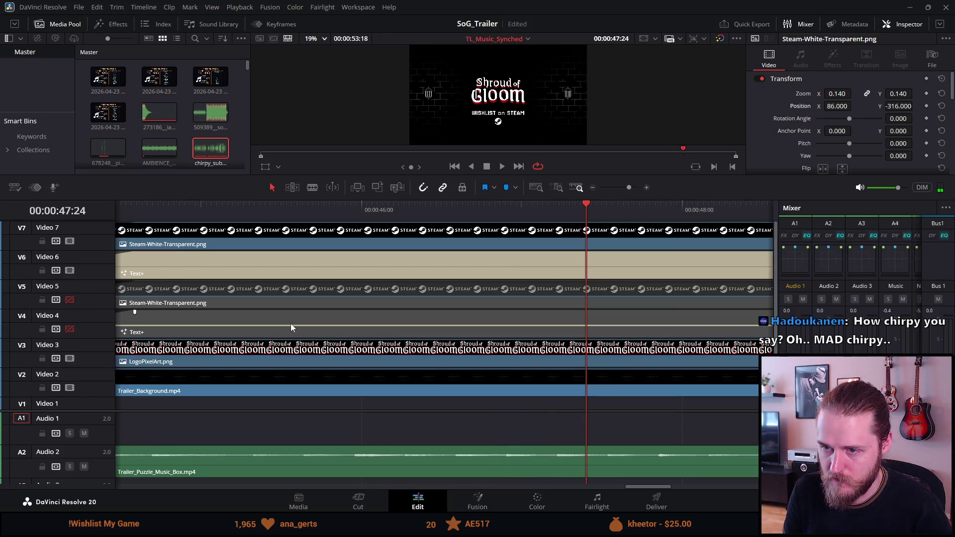
scroll(293, 325, "up", 1)
scroll(293, 324, "left", 5)
Step: At 43:44, enable V5 and V4, disable V6 and V7, and preview full screen
left_click(538, 212)
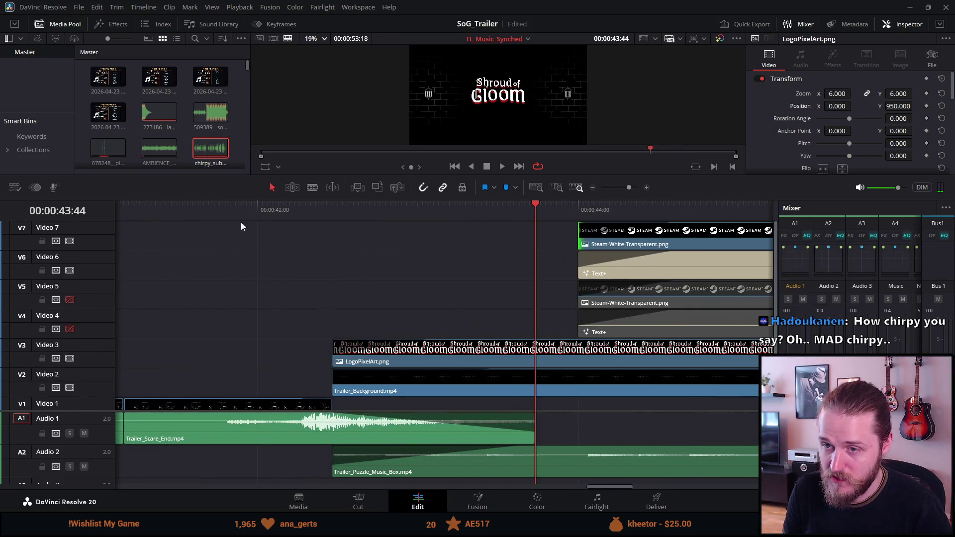
left_click(69, 300)
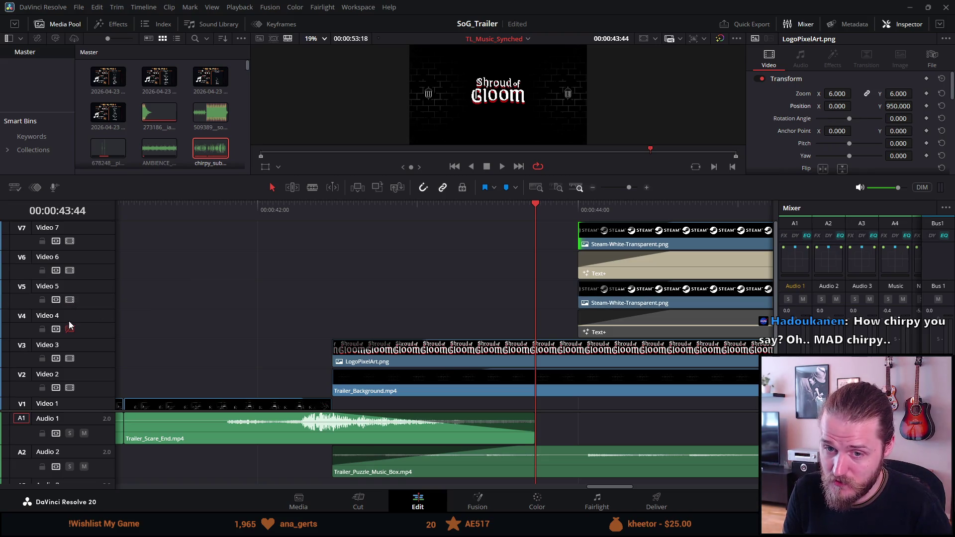
left_click(70, 329)
left_click(70, 270)
left_click(70, 241)
key("ctrl+f")
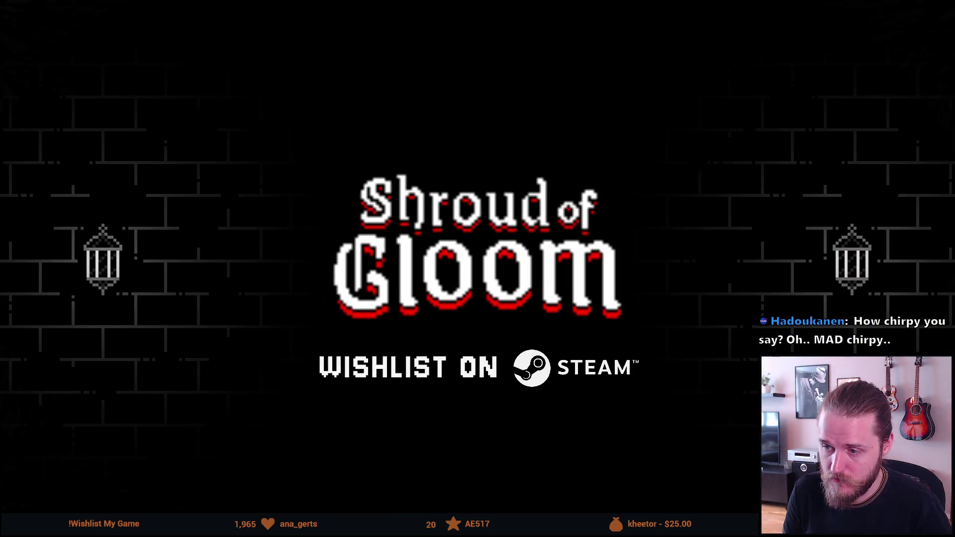
Step: Try changing the V4 title's 'ON' to 'on', preview it, then revert the change
mouse_move(485, 382)
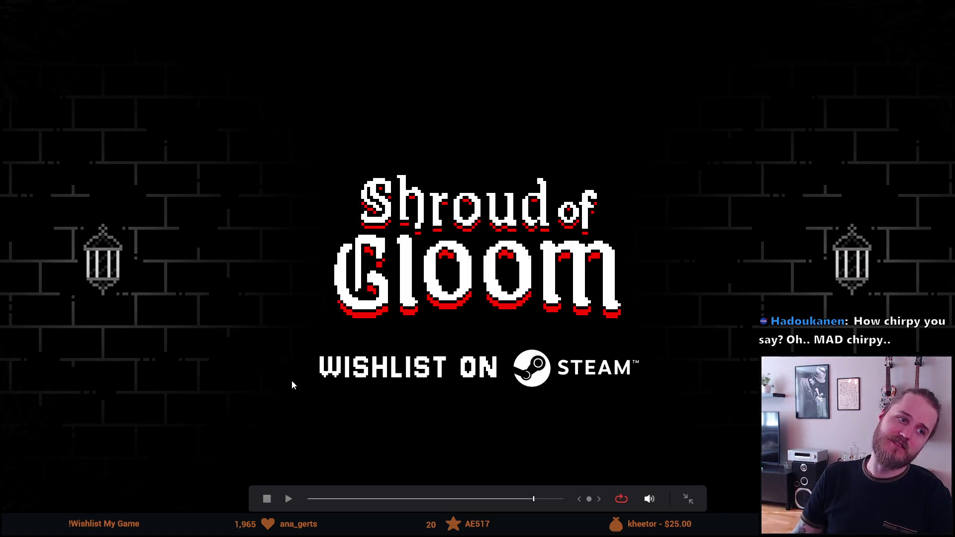
key("Escape")
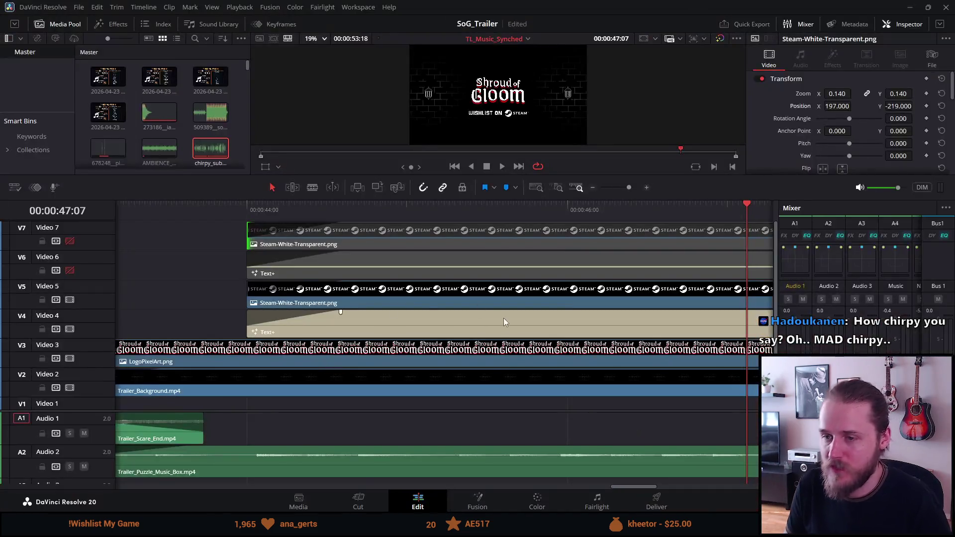
left_click(458, 316)
left_click(788, 145)
double_click(790, 144)
type("on    STEAM")
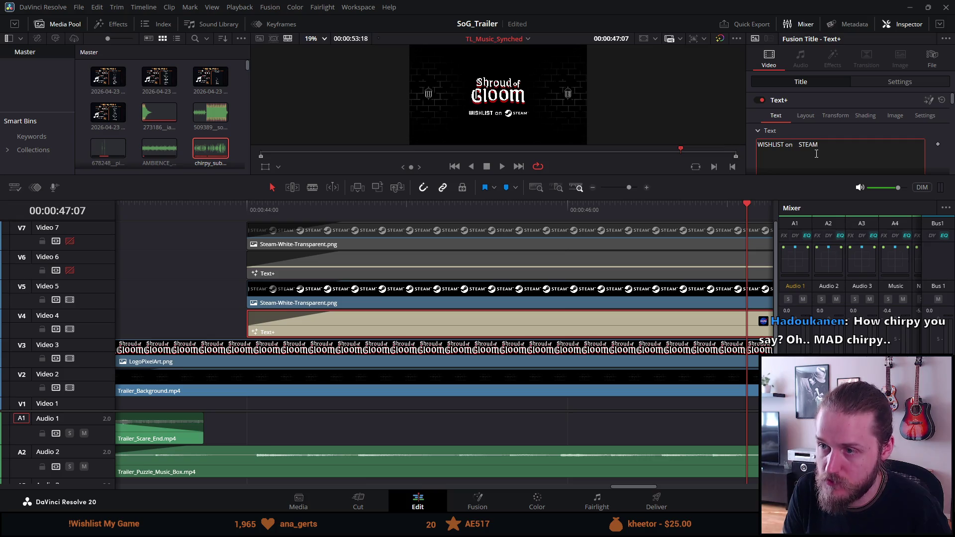
key("ctrl+f")
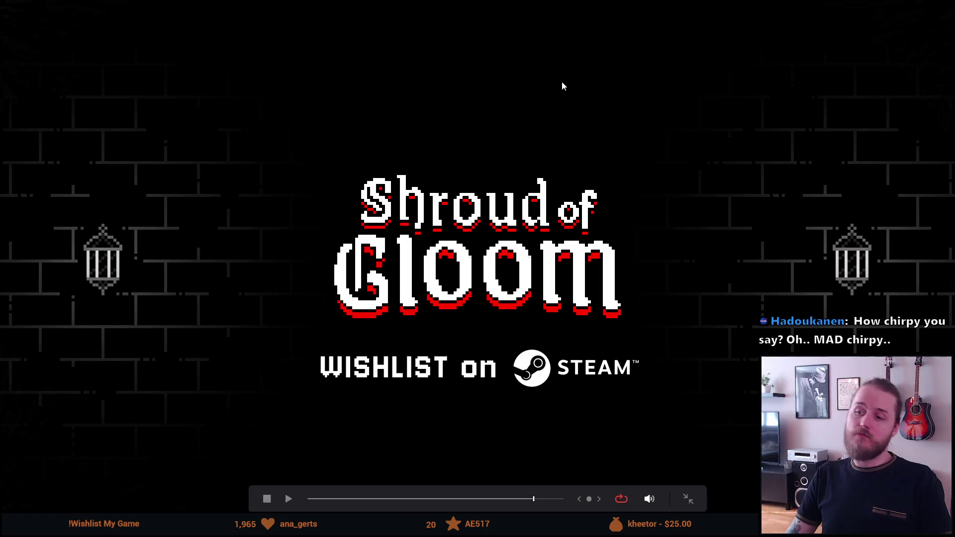
key("ctrl+z")
key("Escape")
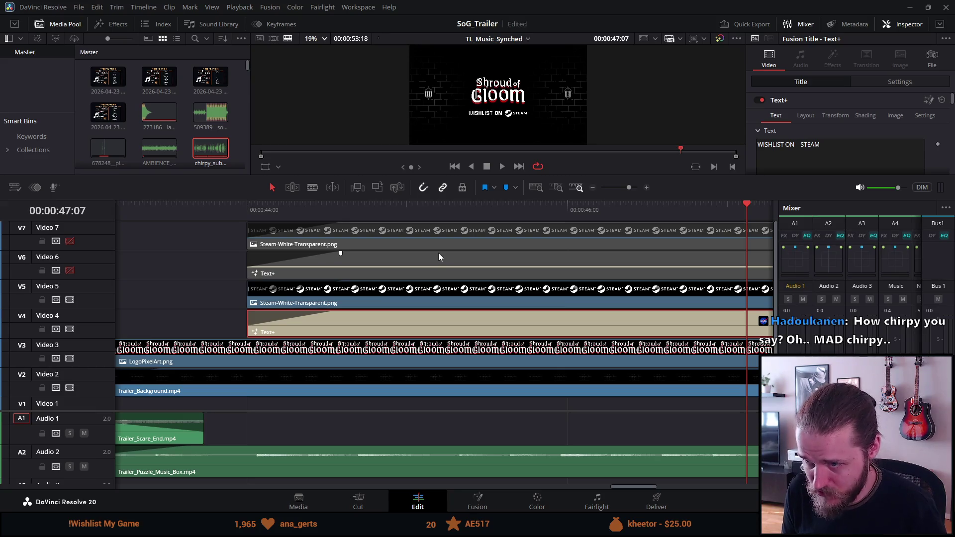
Step: Save the project, hide V5 and V4, show V6, and preview the end card full screen
key("ctrl+s")
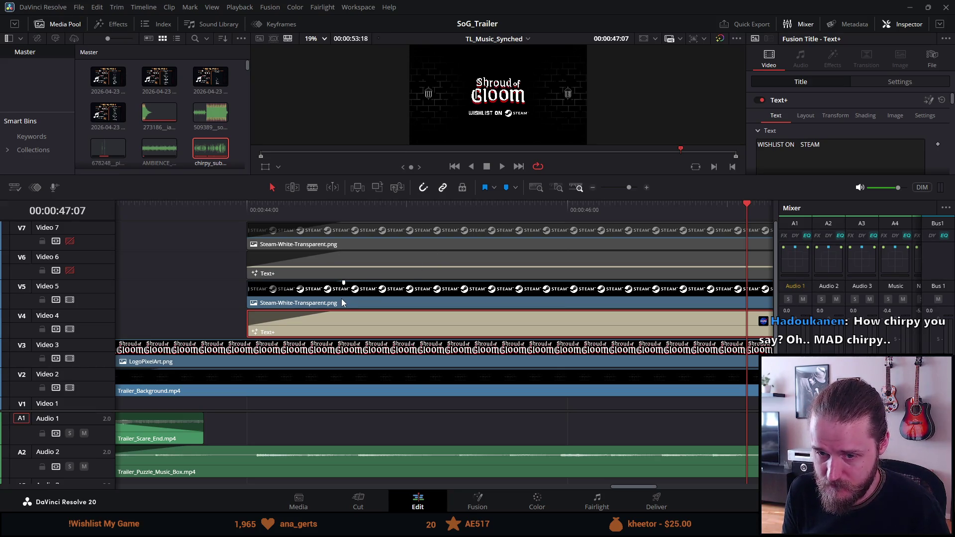
left_click(70, 299)
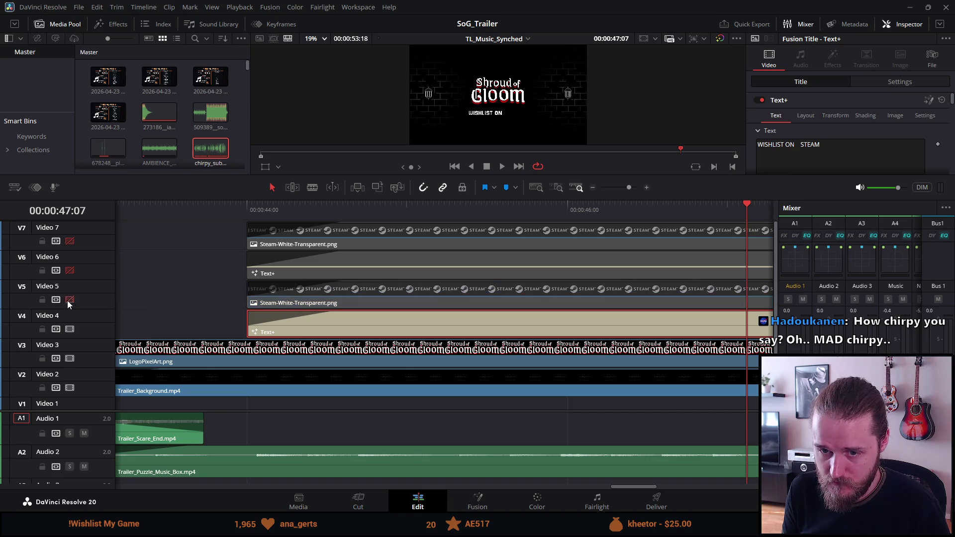
left_click(70, 329)
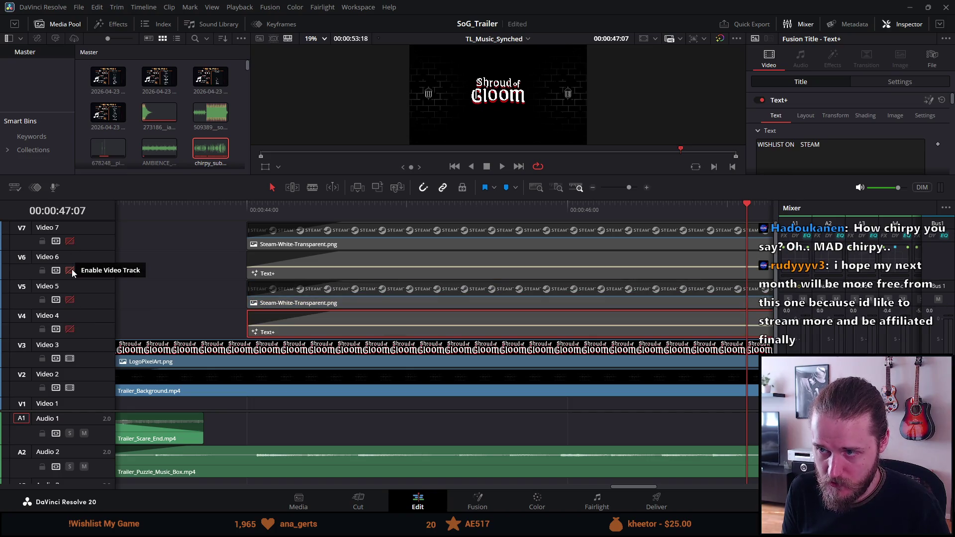
left_click(71, 270)
key("ctrl+f")
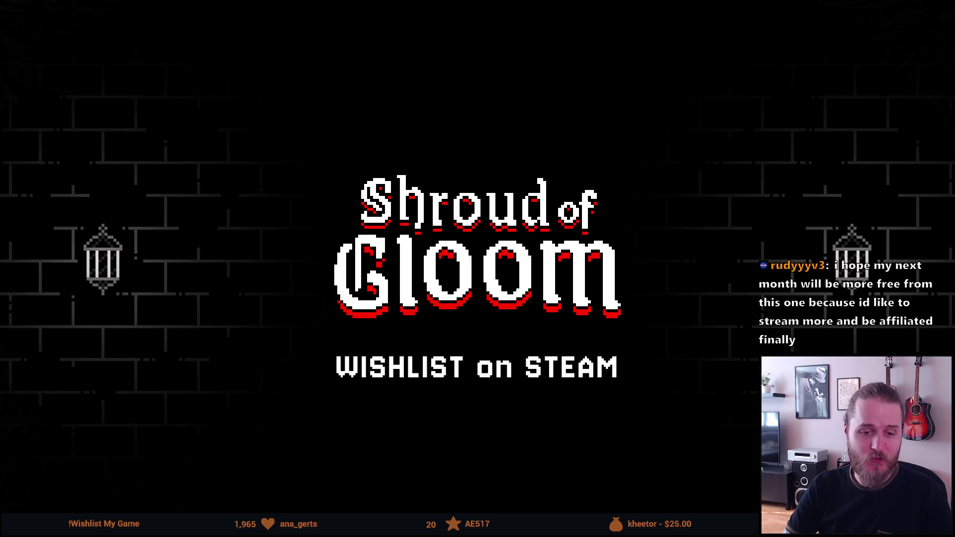
mouse_move(327, 291)
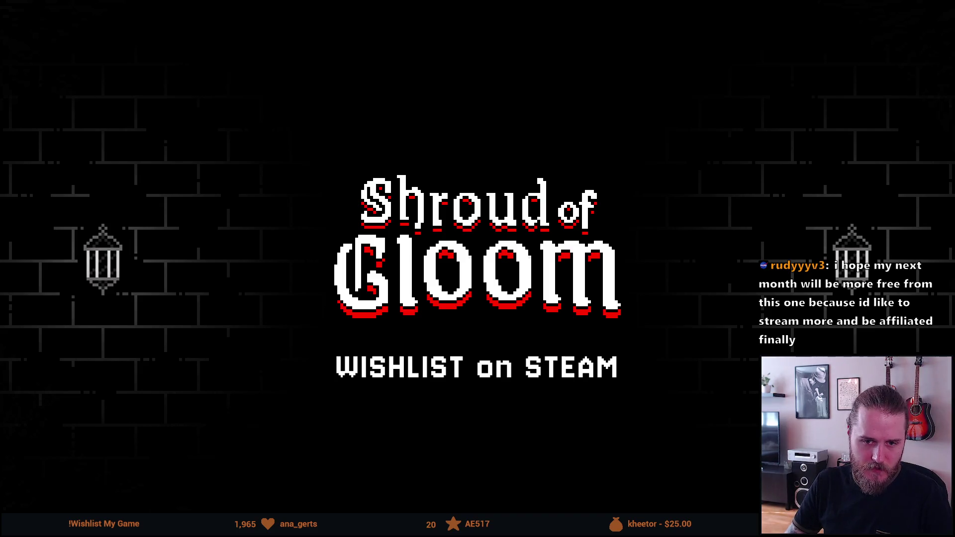
mouse_move(282, 343)
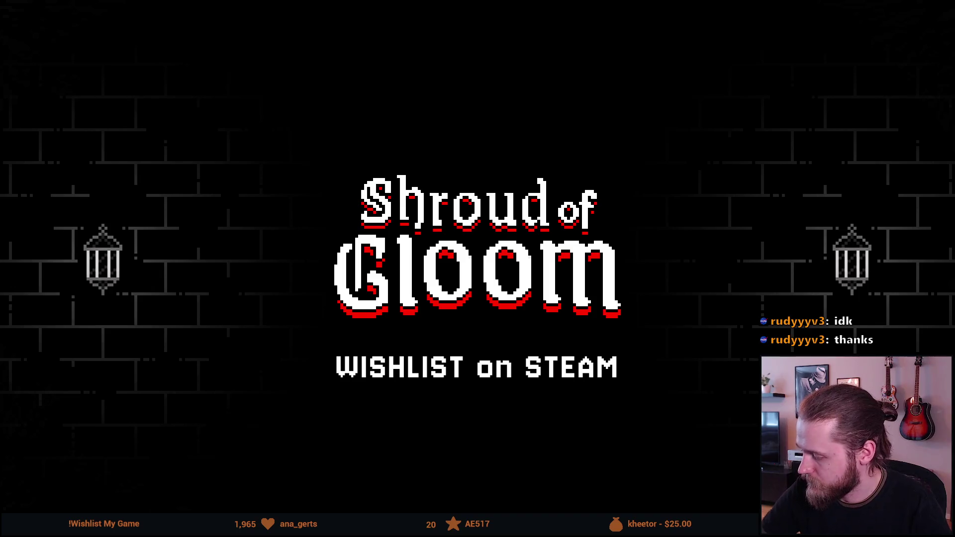
mouse_move(265, 294)
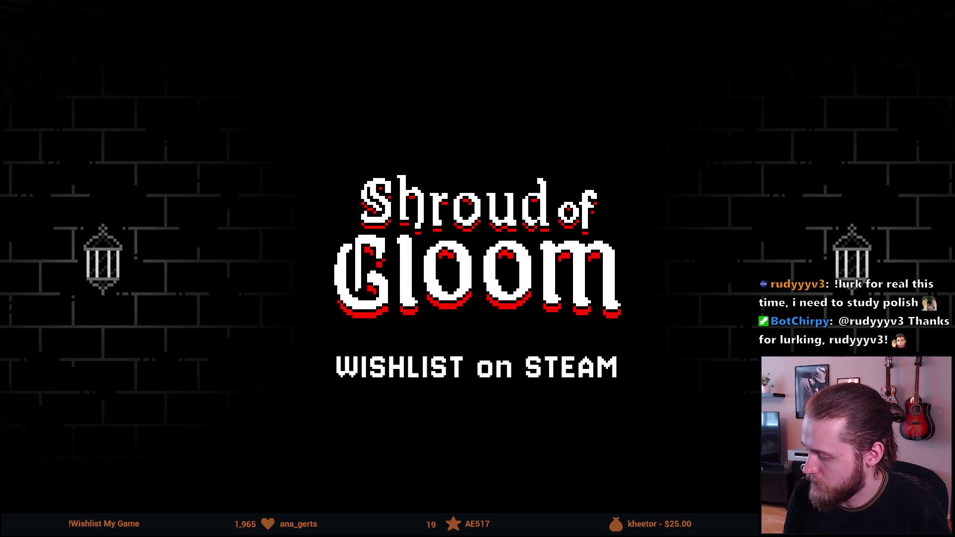
mouse_move(836, 25)
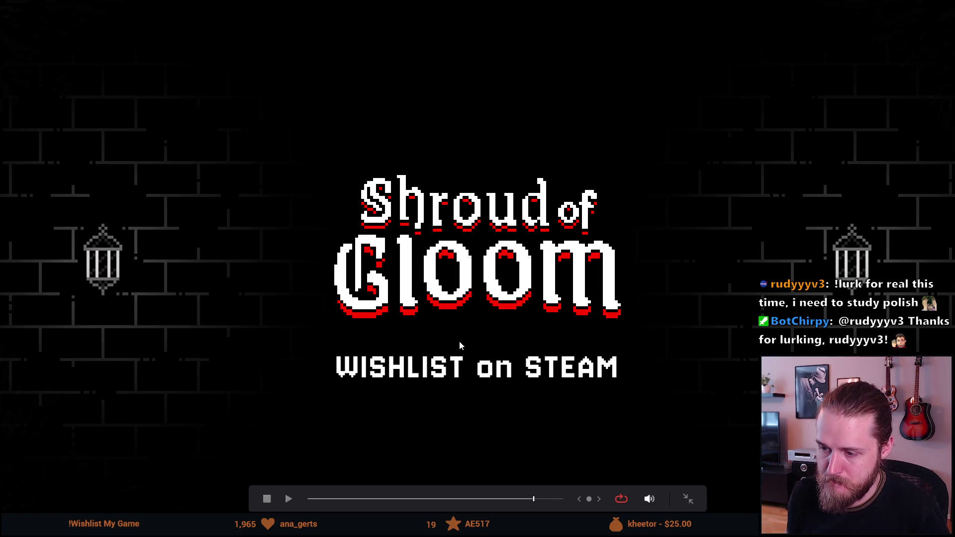
Step: Play the trailer ending full screen, skipping ahead to the final card, then exit to the Edit page
key("space")
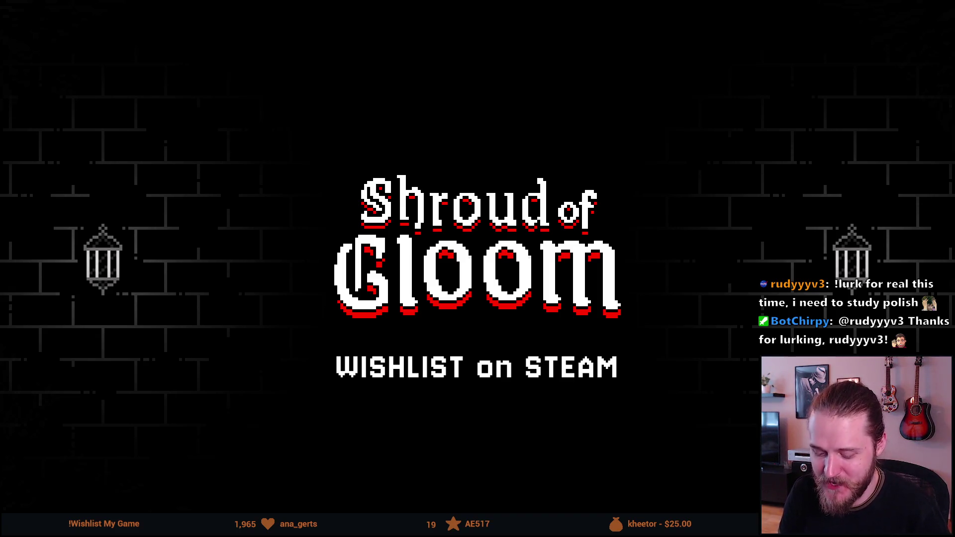
mouse_move(462, 335)
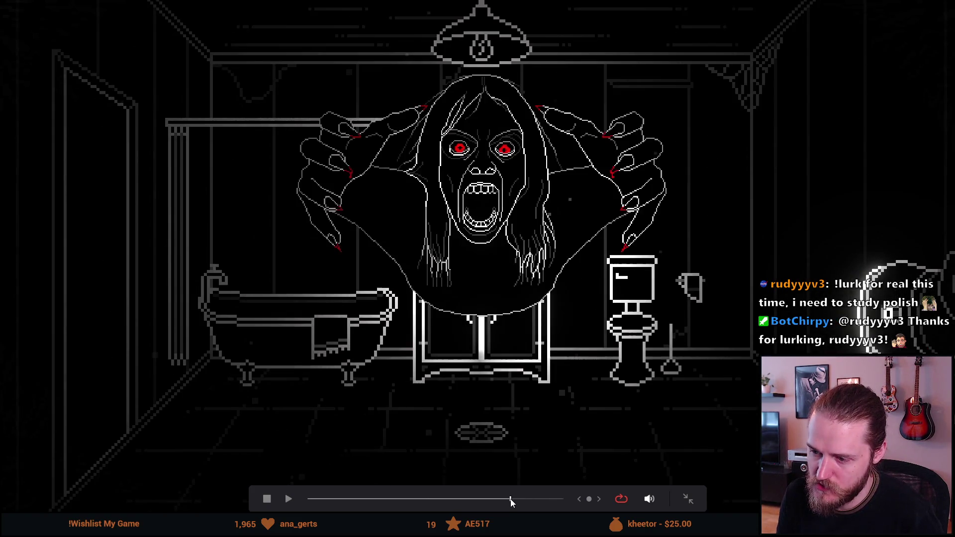
left_click(289, 499)
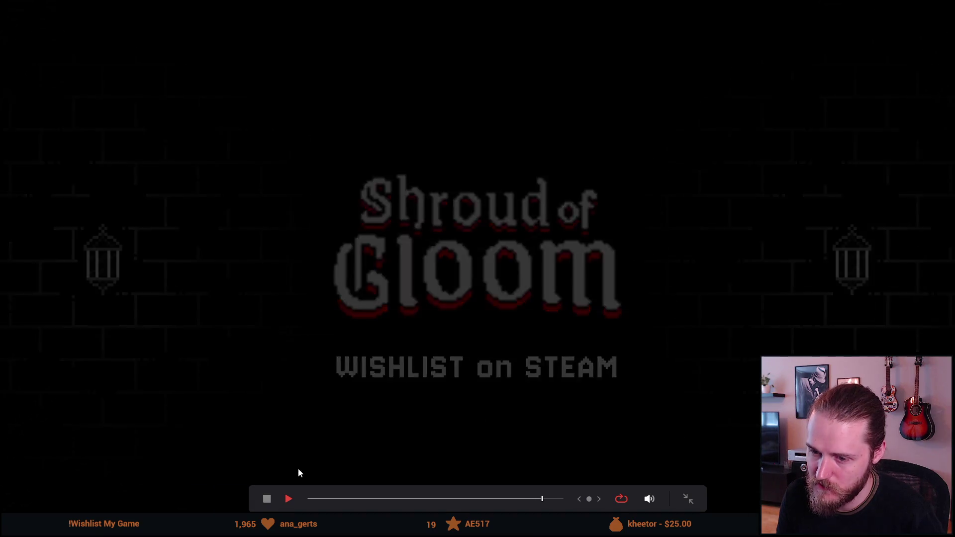
left_click(268, 499)
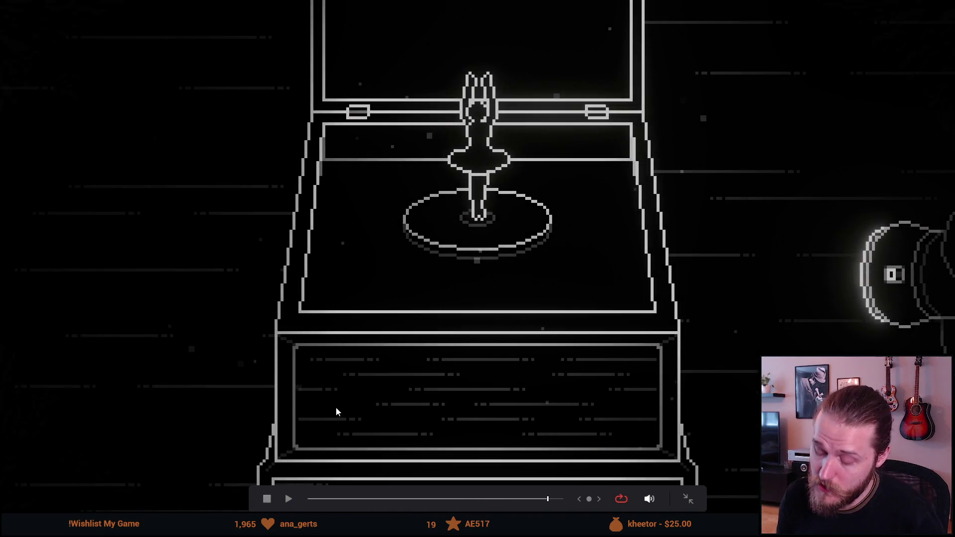
key("space")
key("space")
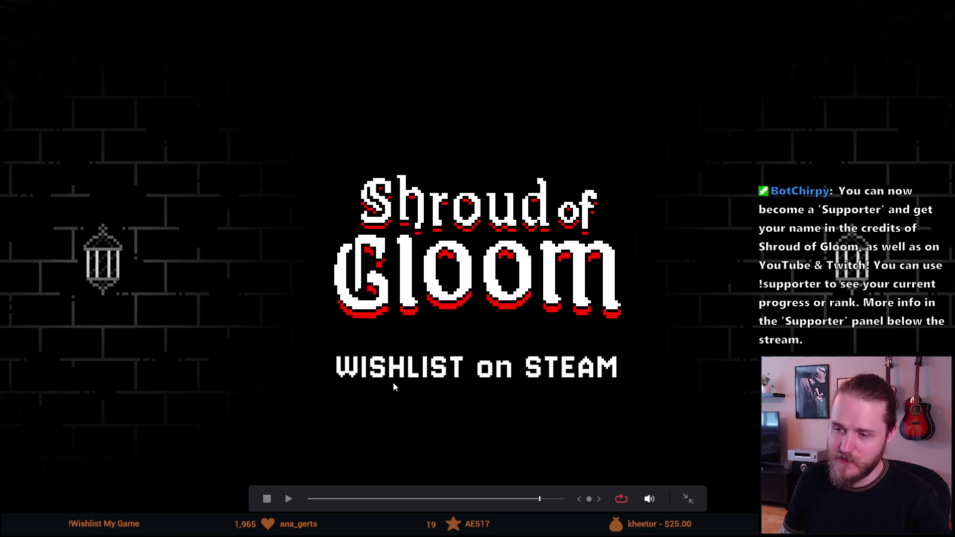
key("Escape")
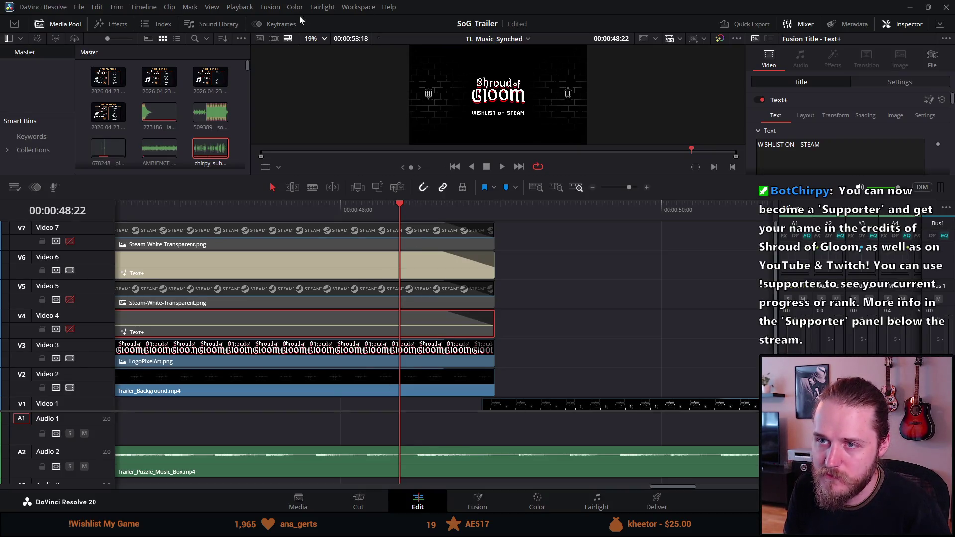
Step: Enlarge the viewer and raise the WISHLIST on STEAM title from Y -190 to -170, previewing full screen
mouse_move(431, 174)
left_mouse_down()
mouse_move(430, 229)
mouse_move(431, 208)
mouse_move(381, 357)
left_mouse_up()
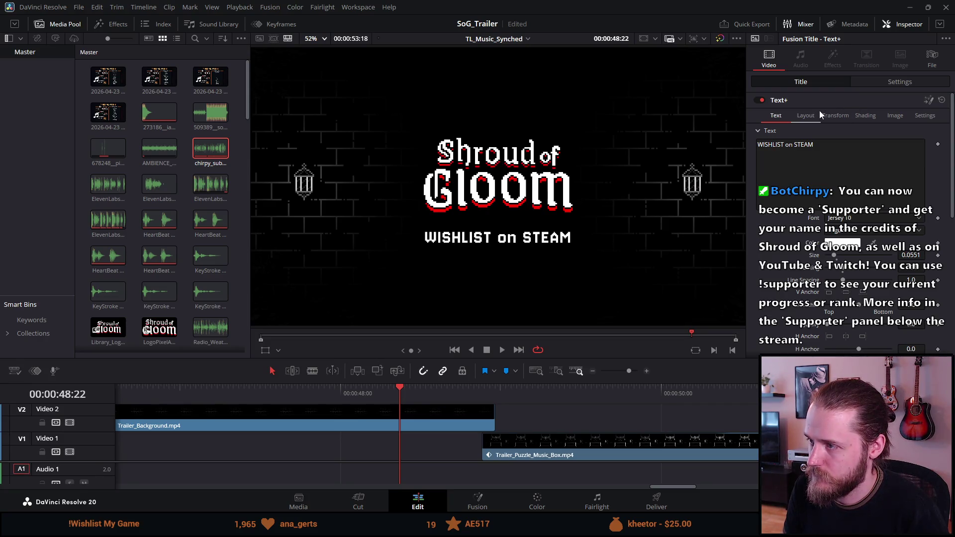
left_click(885, 85)
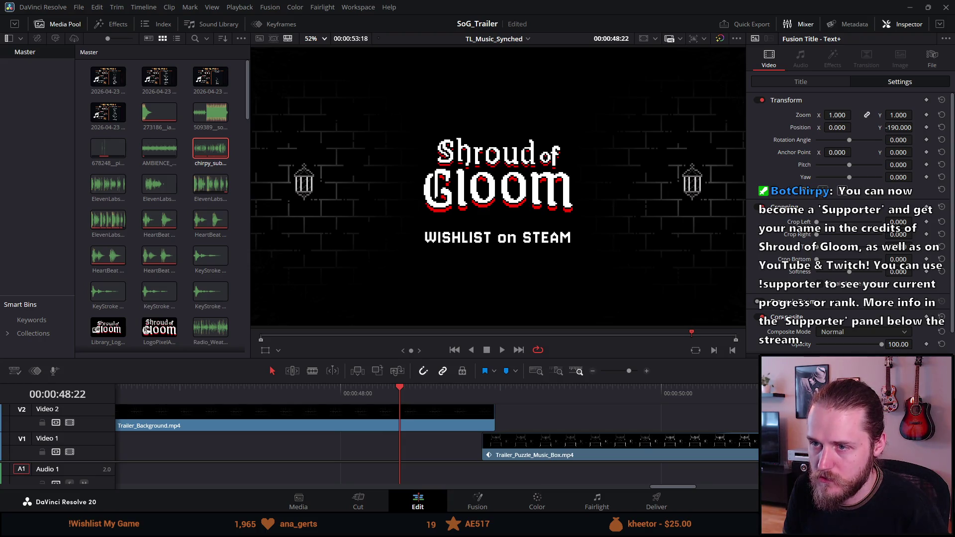
left_click(898, 127)
type("190.000")
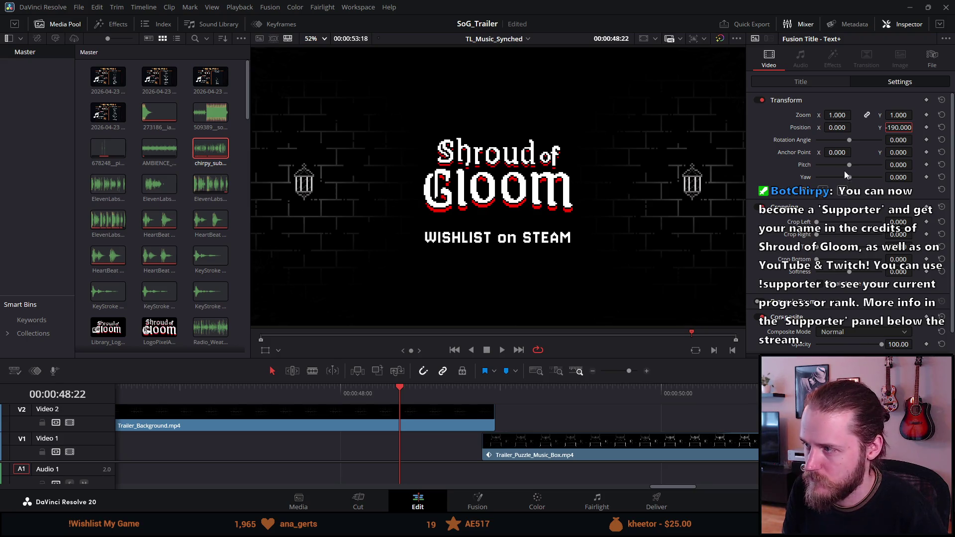
left_click_drag(890, 129, 916, 127)
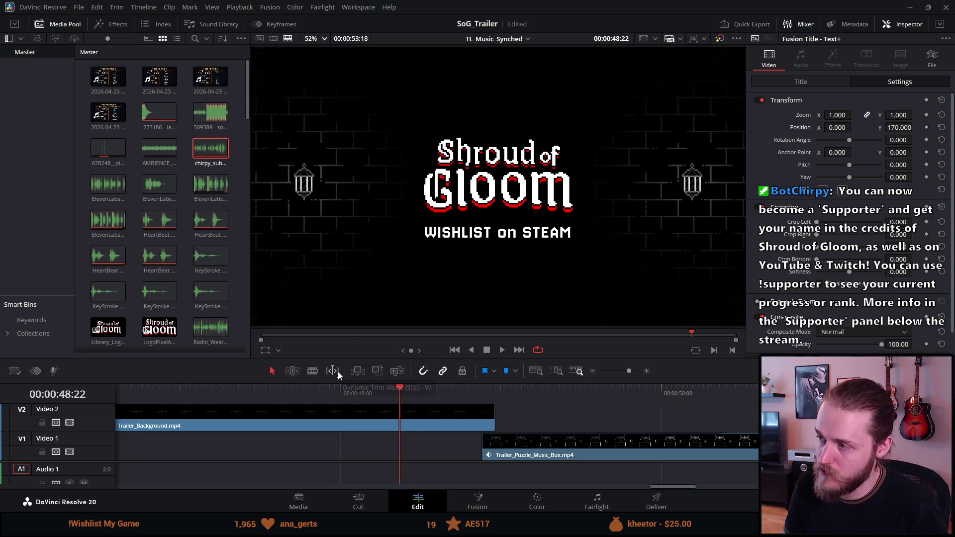
key("ctrl+f")
key("Escape")
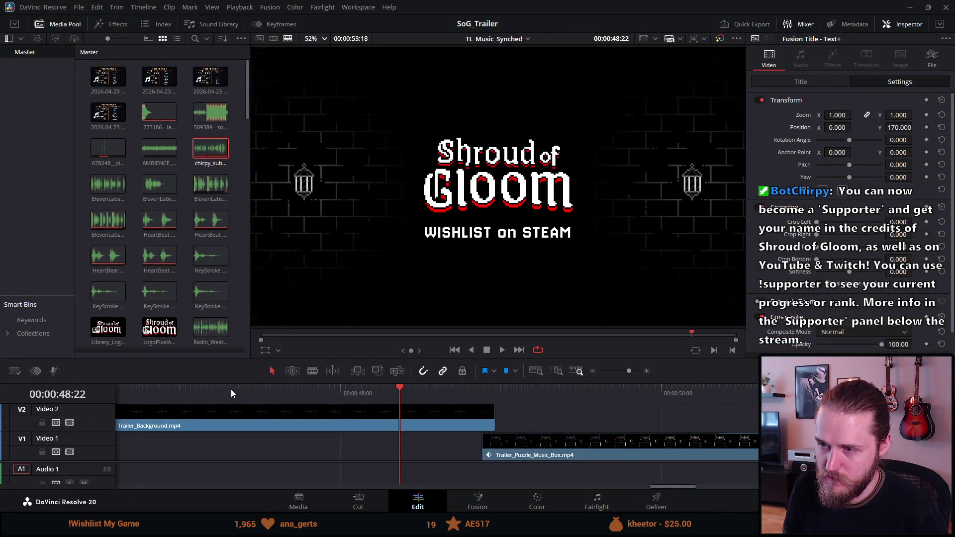
Step: Play the Shroud of Gloom end card full screen from just before it starts
scroll(231, 389, "left", 5)
scroll(233, 389, "left", 5)
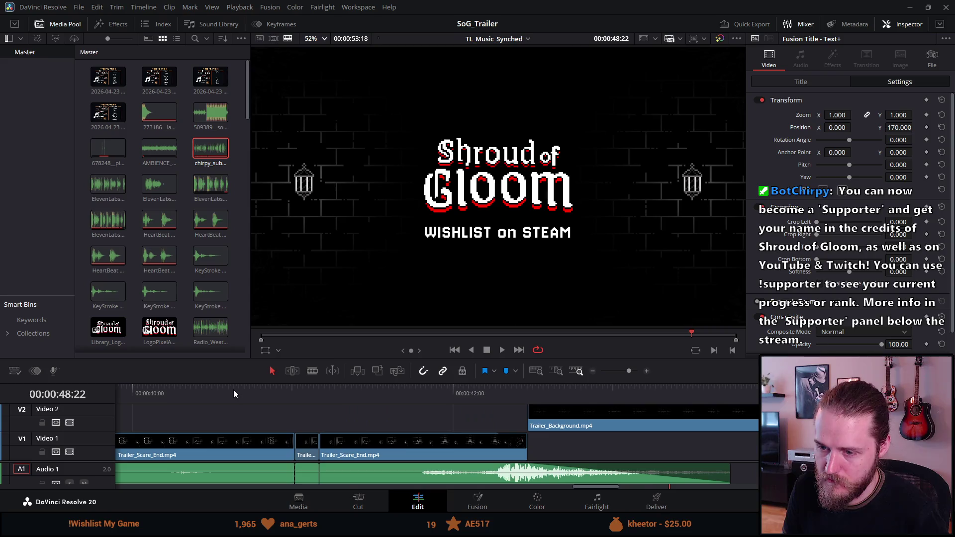
left_click(532, 390)
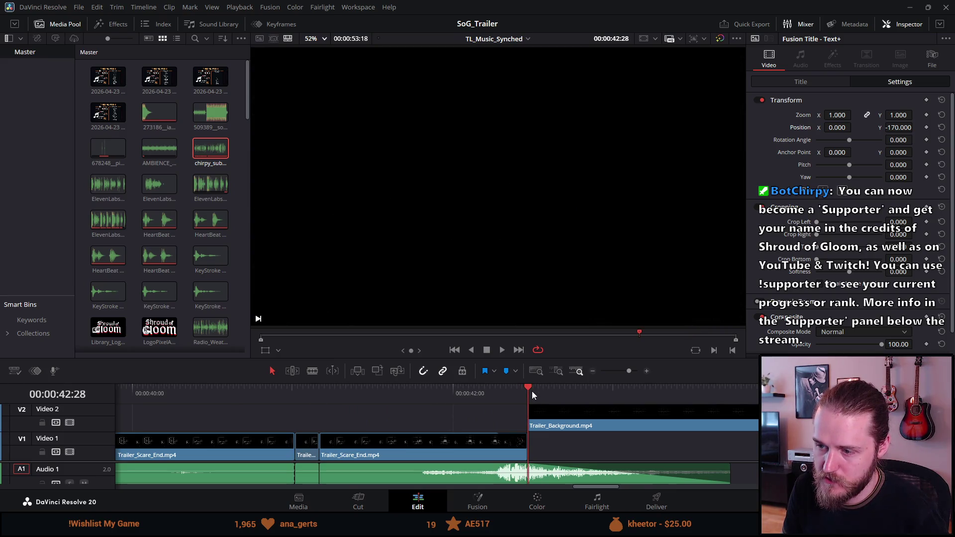
key("ctrl+f")
key("space")
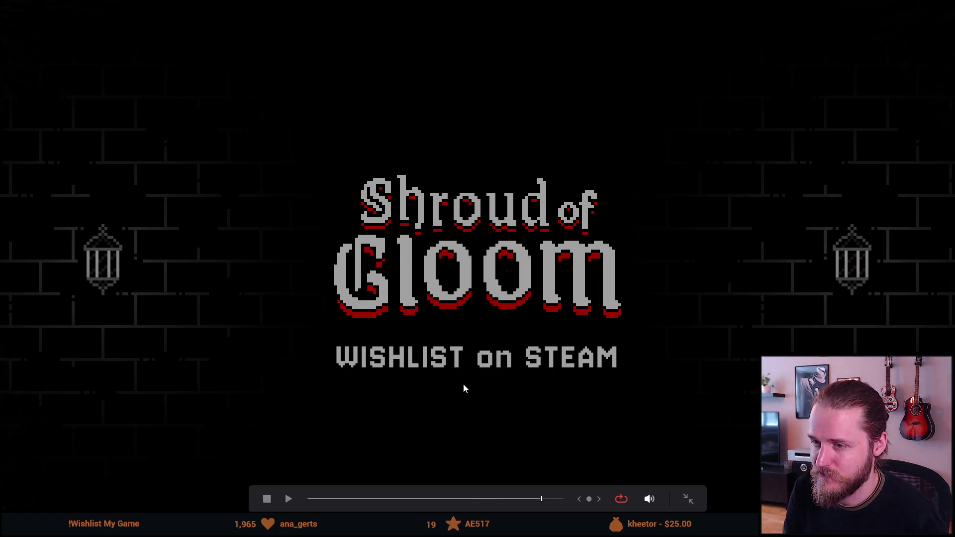
left_click(533, 498)
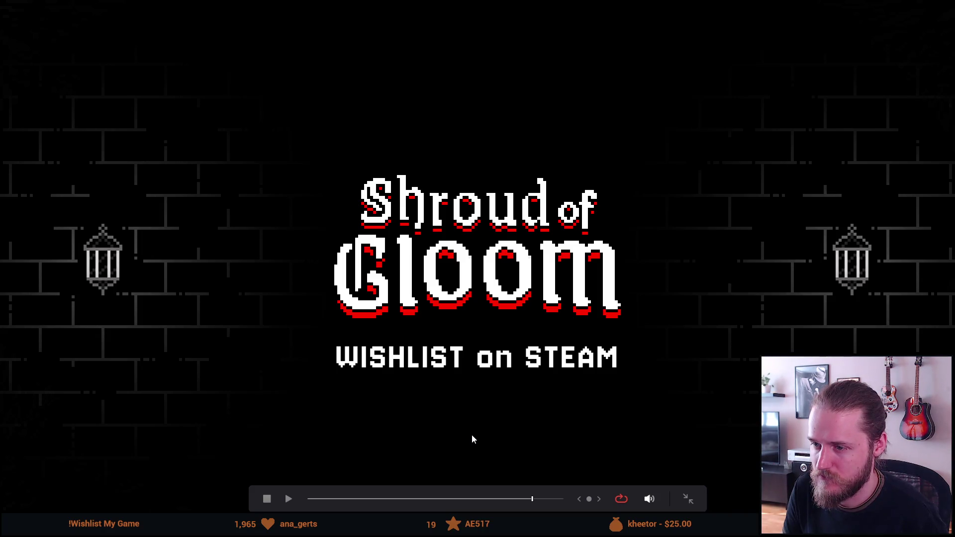
key("space")
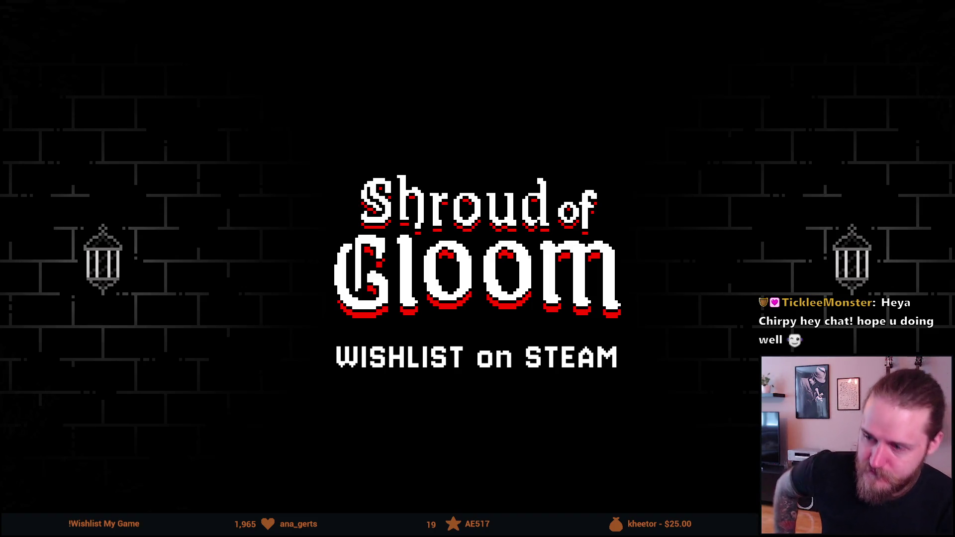
Step: Rewind to the beginning and play the whole trailer full screen
mouse_move(577, 347)
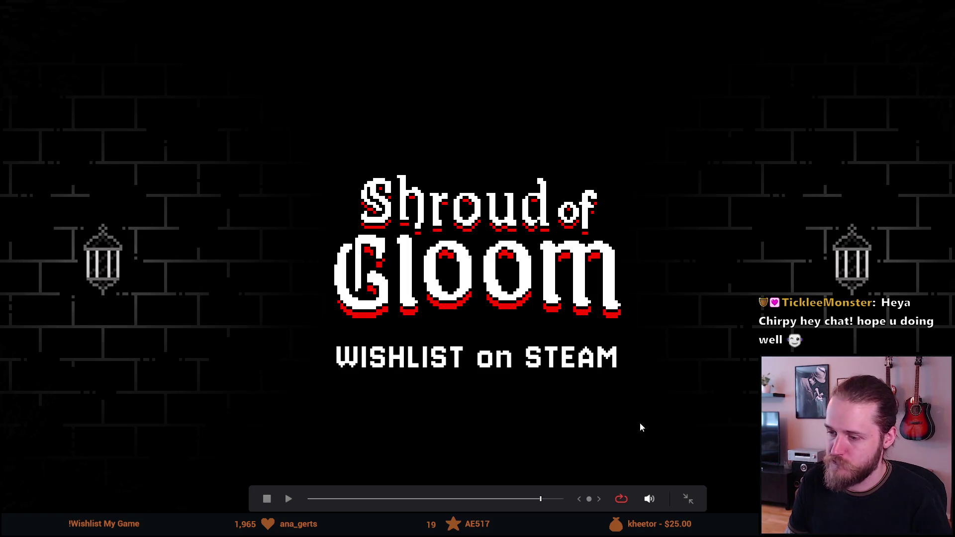
left_click_drag(536, 500, 72, 510)
left_click(288, 499)
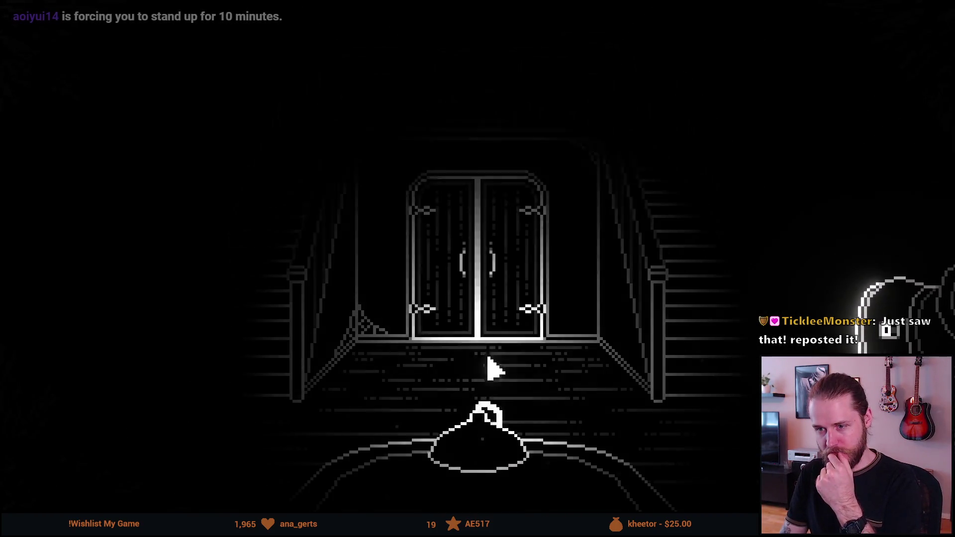
Step: Resume full-screen playback and let the trailer run through to the closing 2026 card
mouse_move(66, 323)
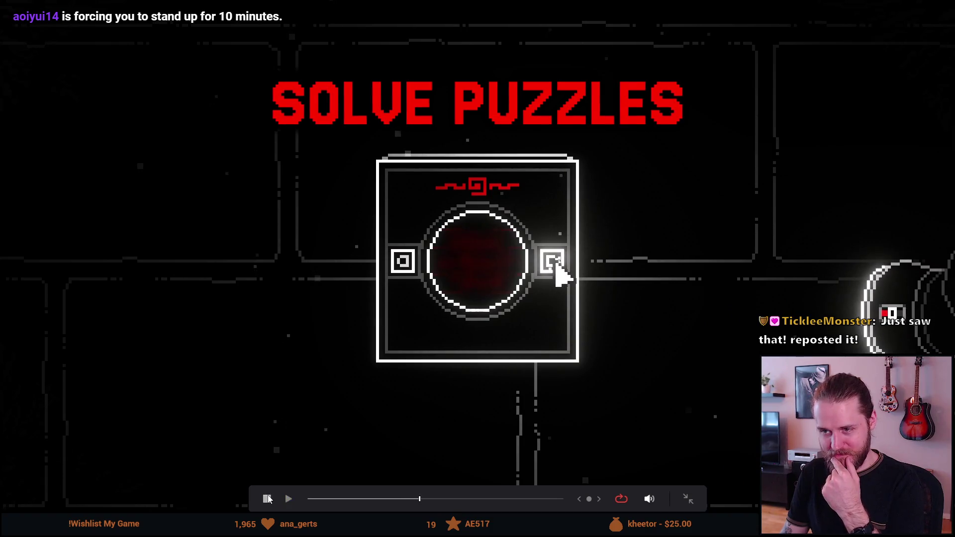
left_click(290, 498)
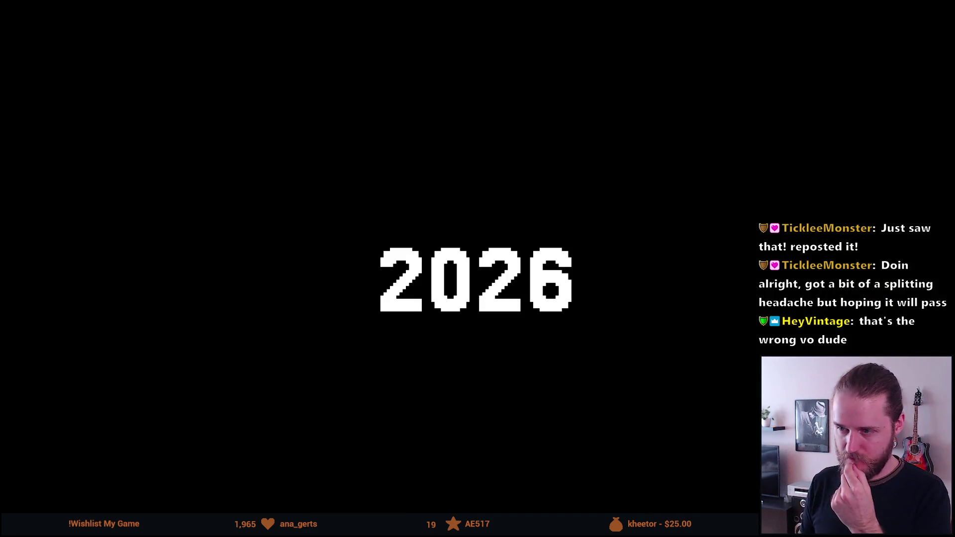
Step: Leave full screen, enlarge the timeline to show more video tracks, and play from the ALONE title
key("Escape")
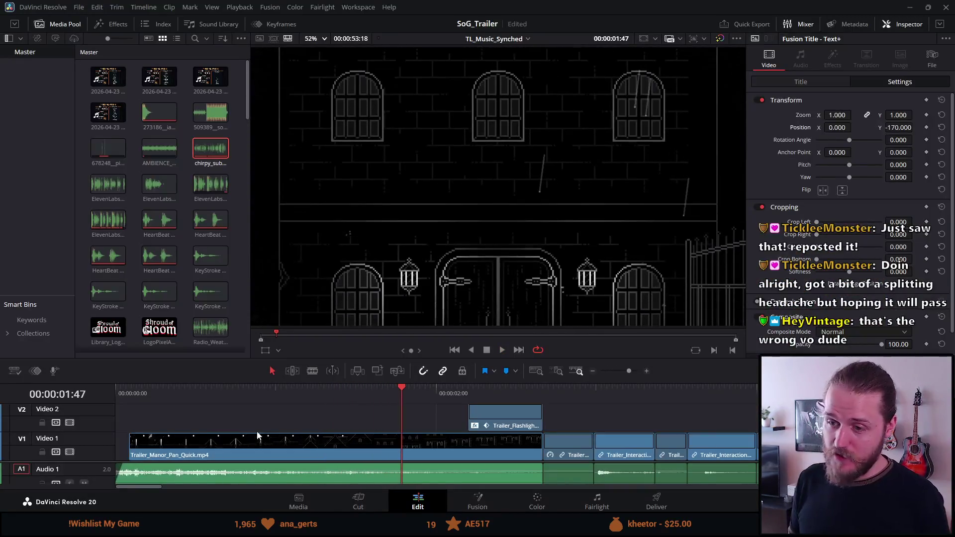
scroll(461, 425, "down", 5)
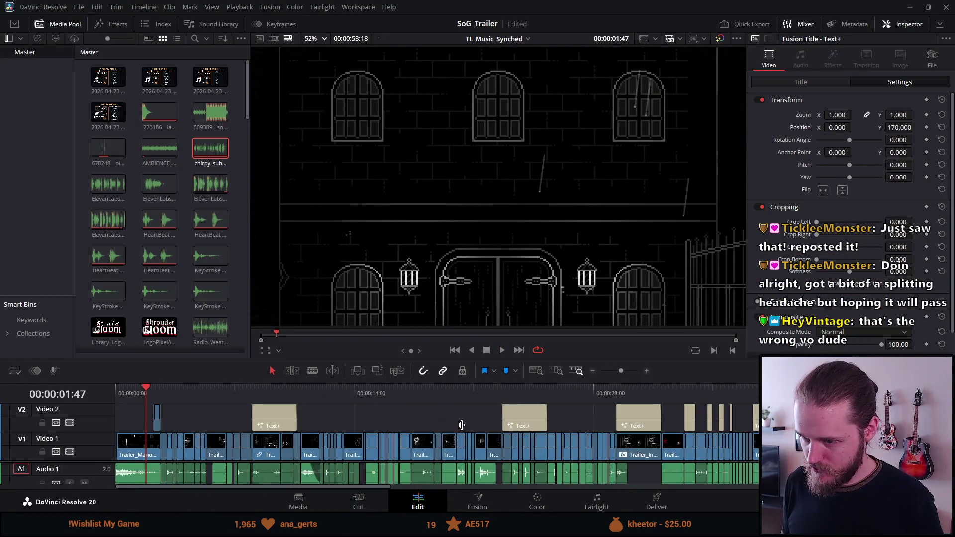
scroll(461, 424, "down", 2)
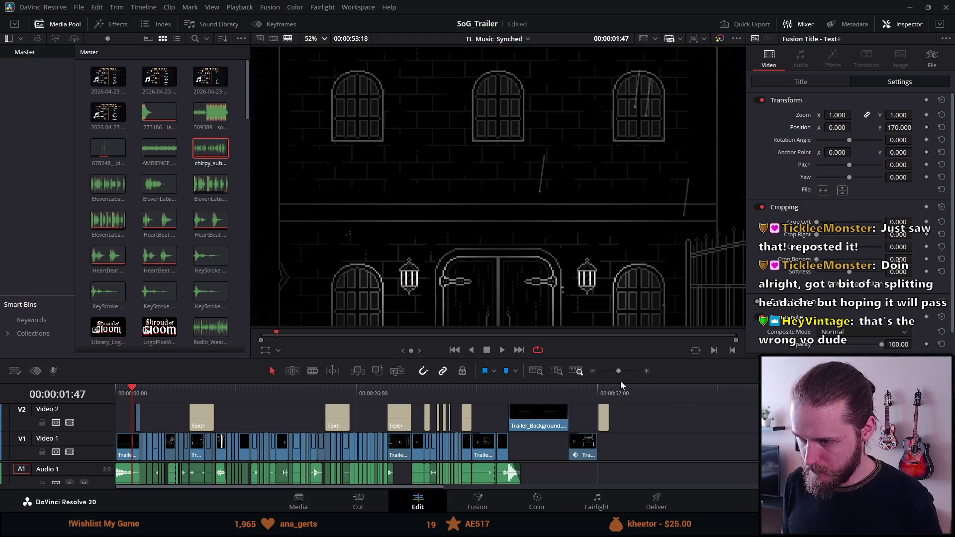
left_click(599, 390)
scroll(590, 450, "up", 2)
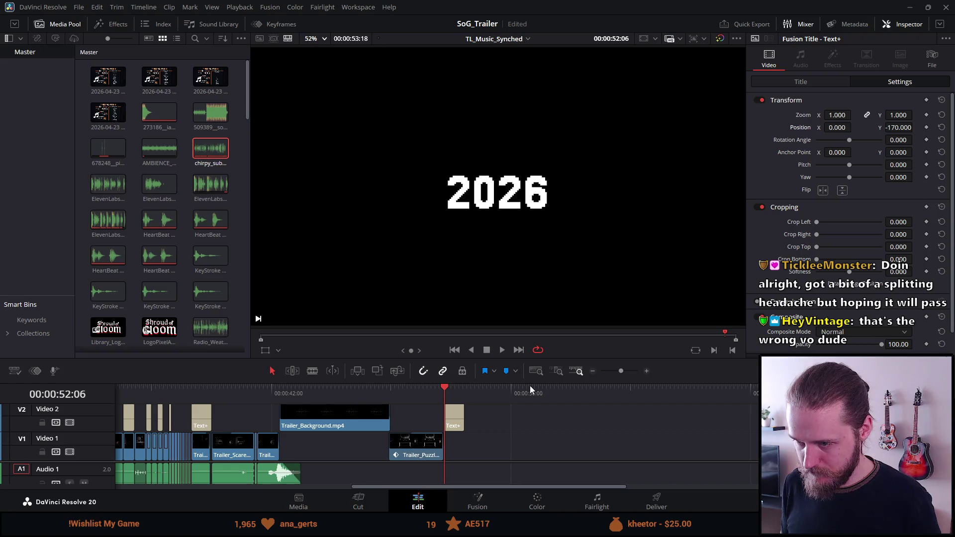
left_click_drag(529, 386, 519, 292)
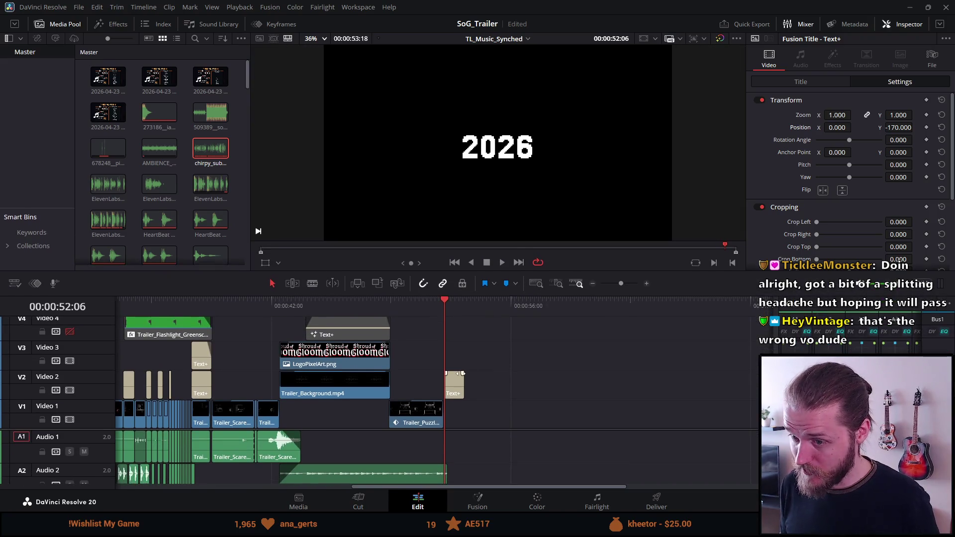
scroll(461, 376, "down", 4)
left_click(261, 310)
key("space")
key("space")
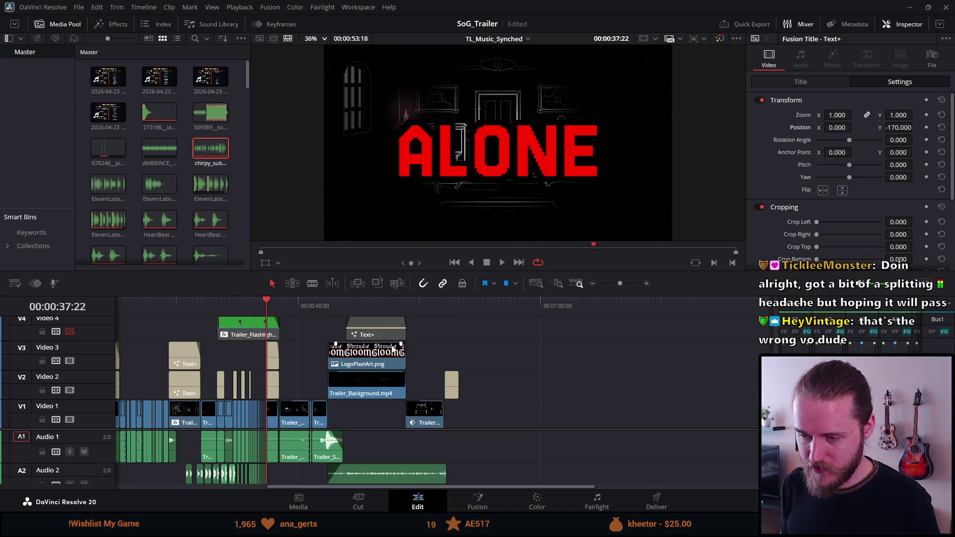
Step: Re-enable the Video 5 and Video 4 tracks
scroll(392, 350, "left", 3)
scroll(391, 345, "left", 5)
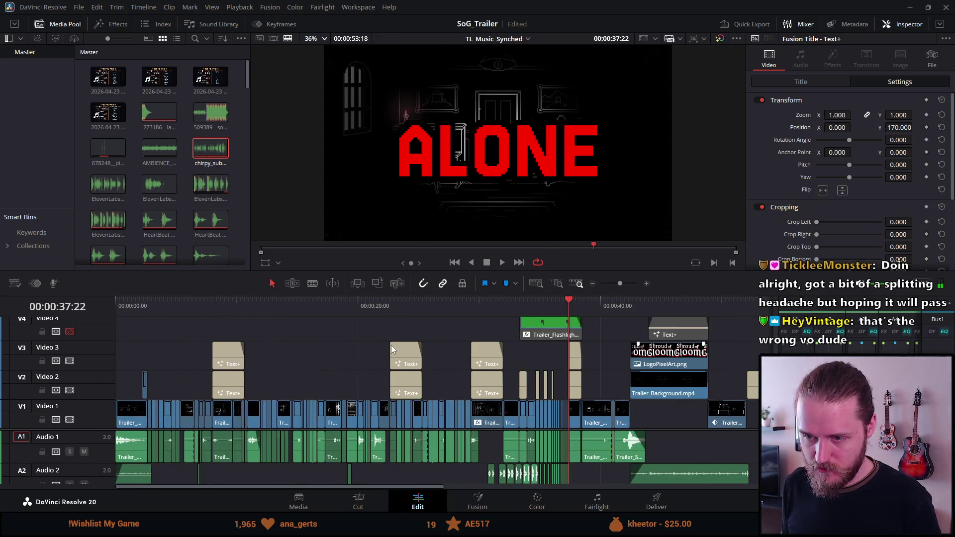
scroll(401, 338, "right", 2)
scroll(402, 339, "right", 4)
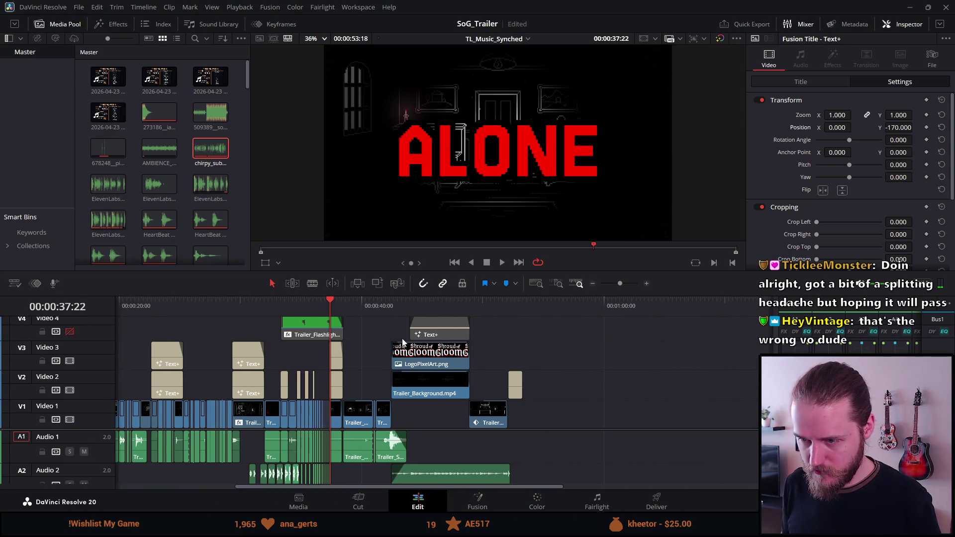
scroll(402, 338, "up", 1)
scroll(402, 338, "left", 2)
scroll(402, 338, "up", 2)
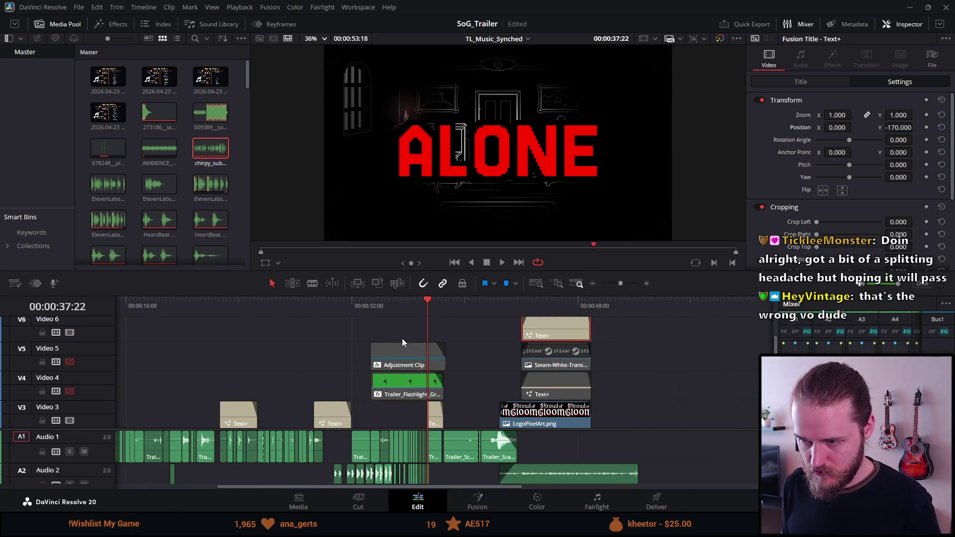
scroll(402, 341, "left", 5)
scroll(402, 341, "right", 7)
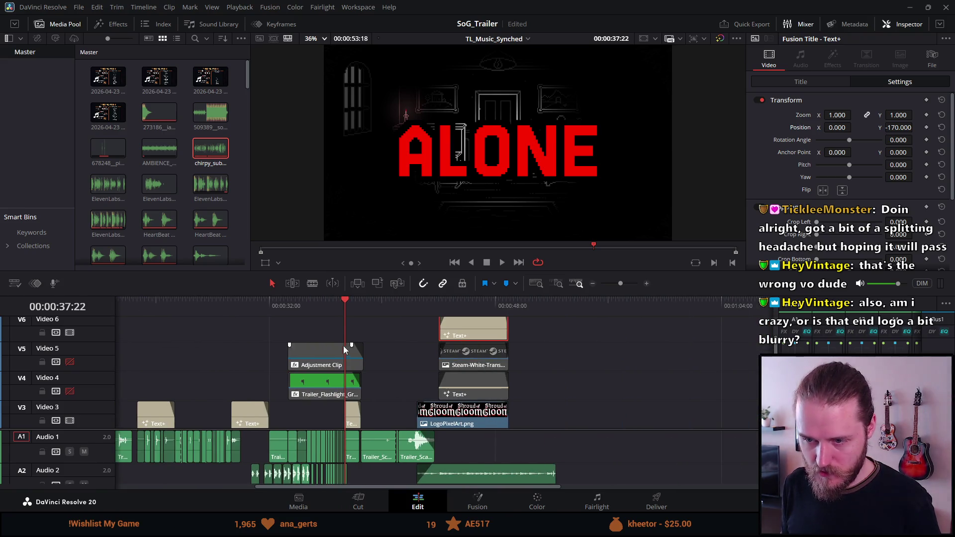
left_click(72, 363)
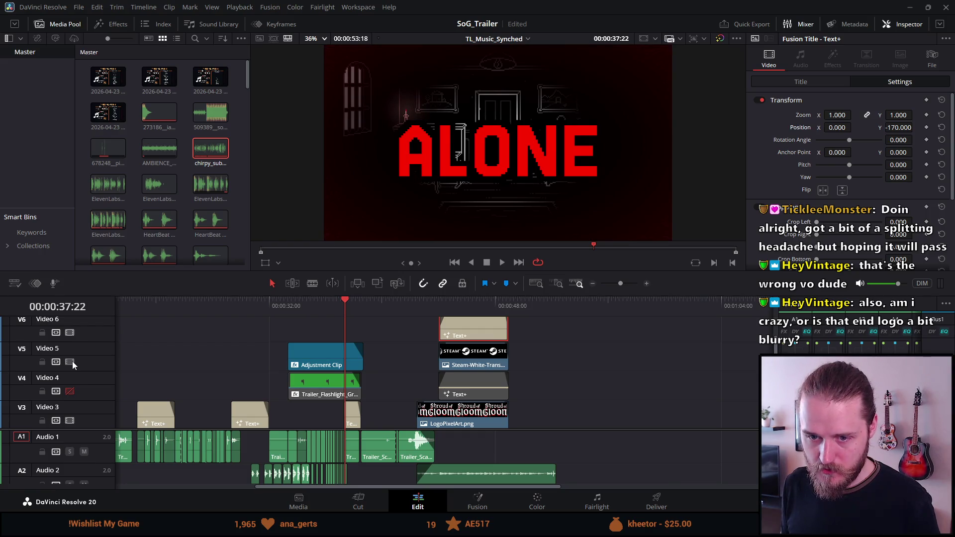
left_click(70, 391)
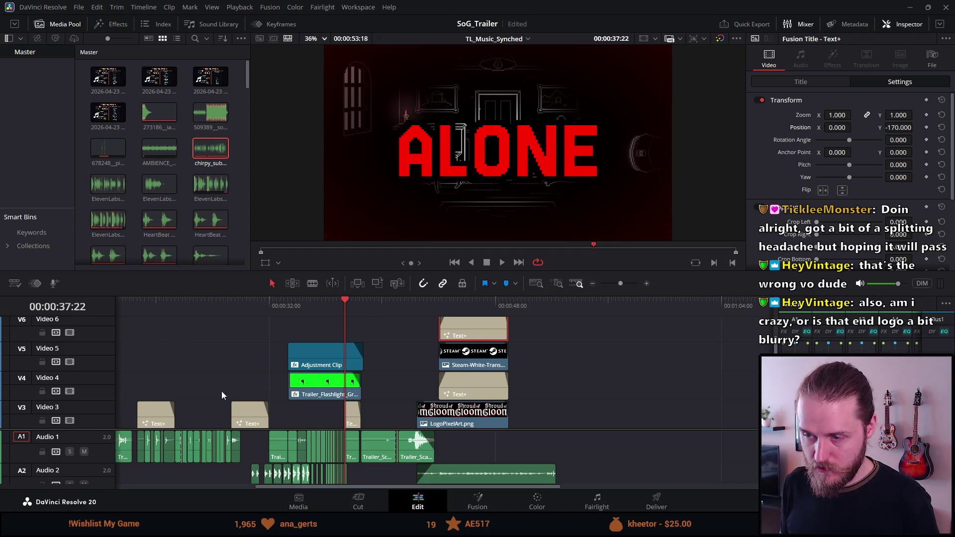
Step: Delete the extra Steam logo and duplicate WISHLIST text clips, moving the WISHLIST title to Video 4
left_click(473, 313)
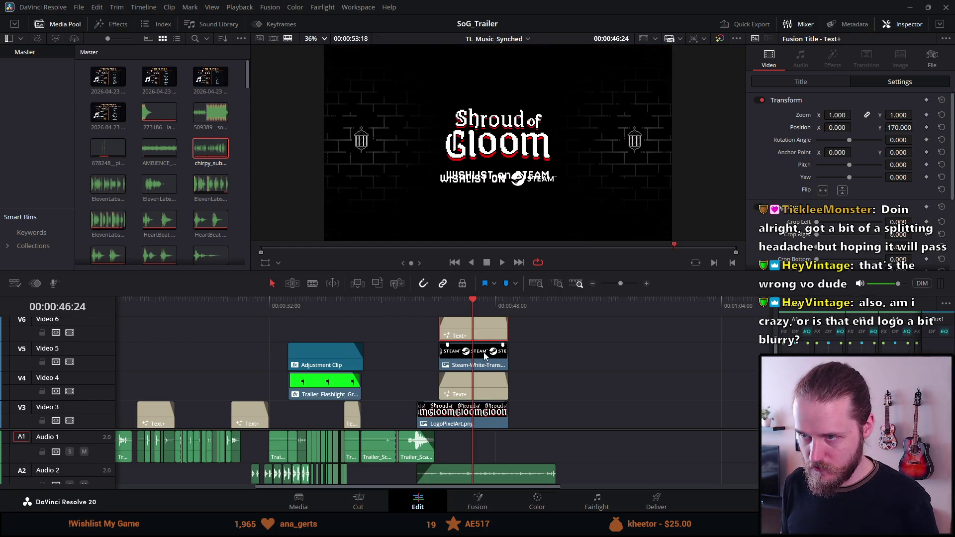
left_click_drag(485, 354, 484, 326)
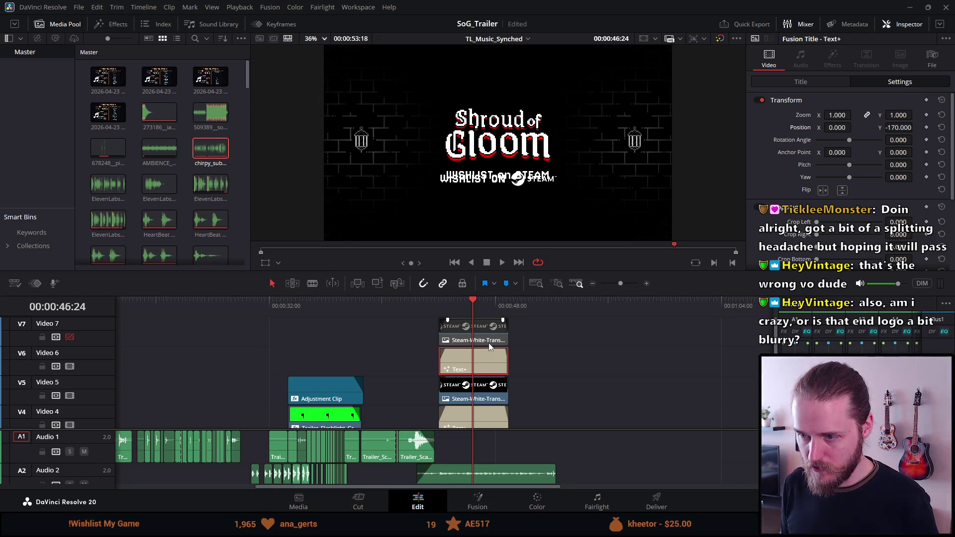
left_click(473, 392)
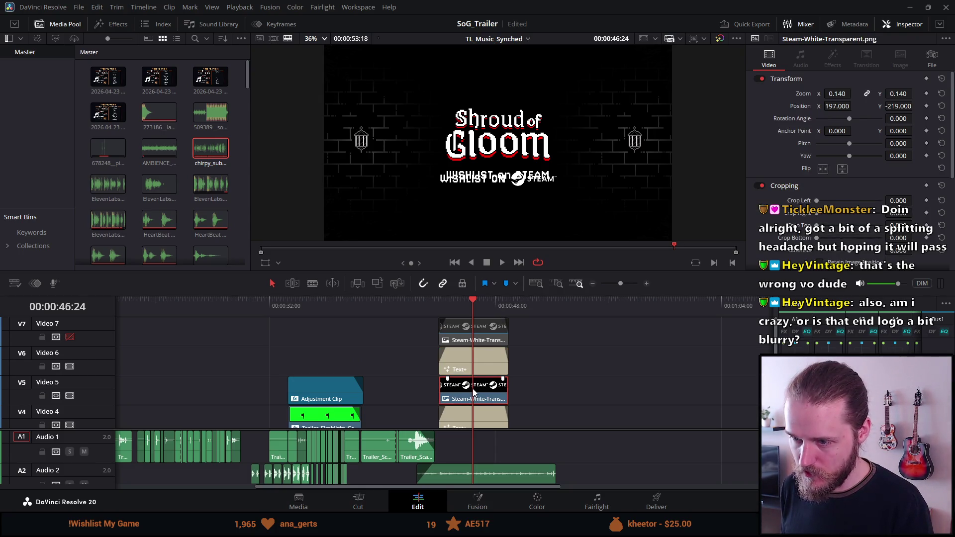
key("Delete")
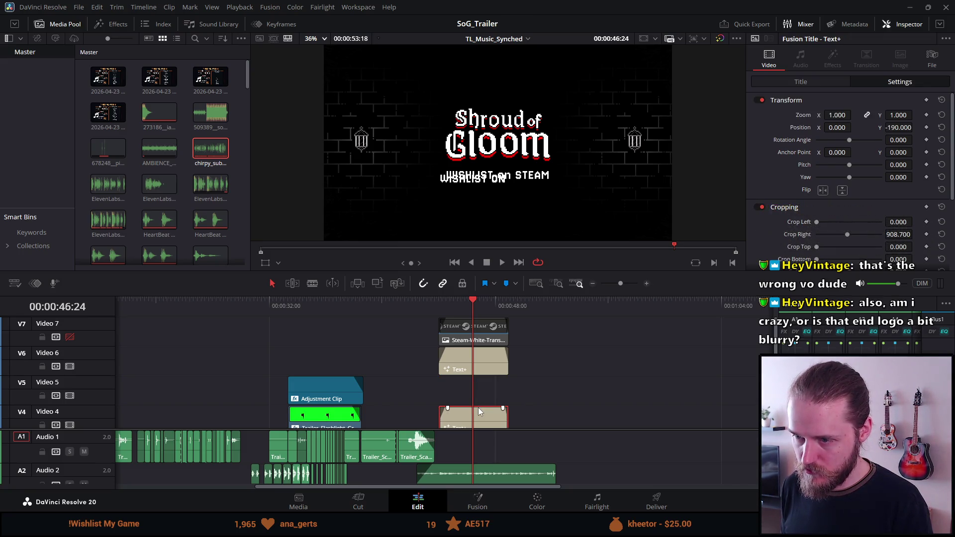
key("Delete")
left_click(474, 333)
key("Delete")
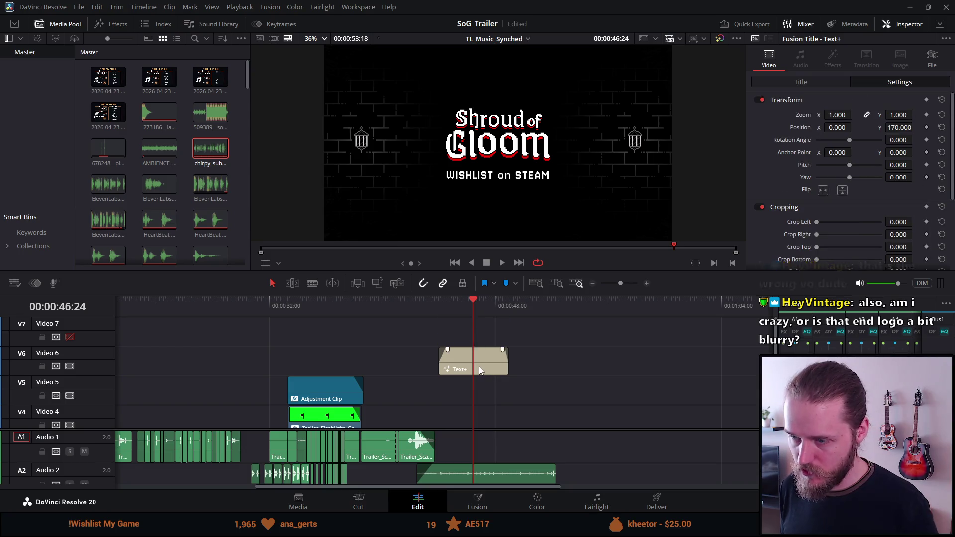
left_click_drag(479, 366, 476, 408)
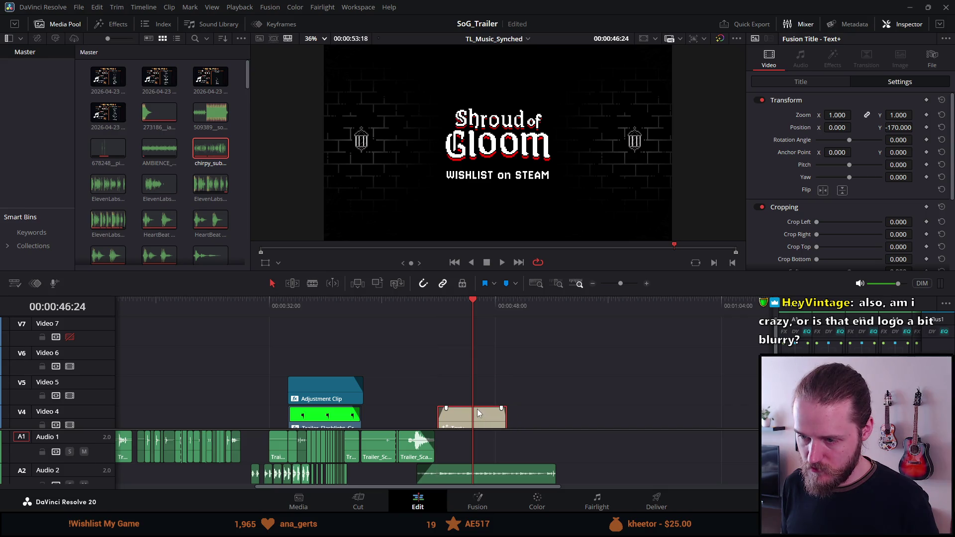
Step: Nudge the V4 WISHLIST on STEAM title slightly later, then play the trailer full screen
scroll(478, 407, "down", 3)
key("ctrl+equal")
key("ctrl+equal")
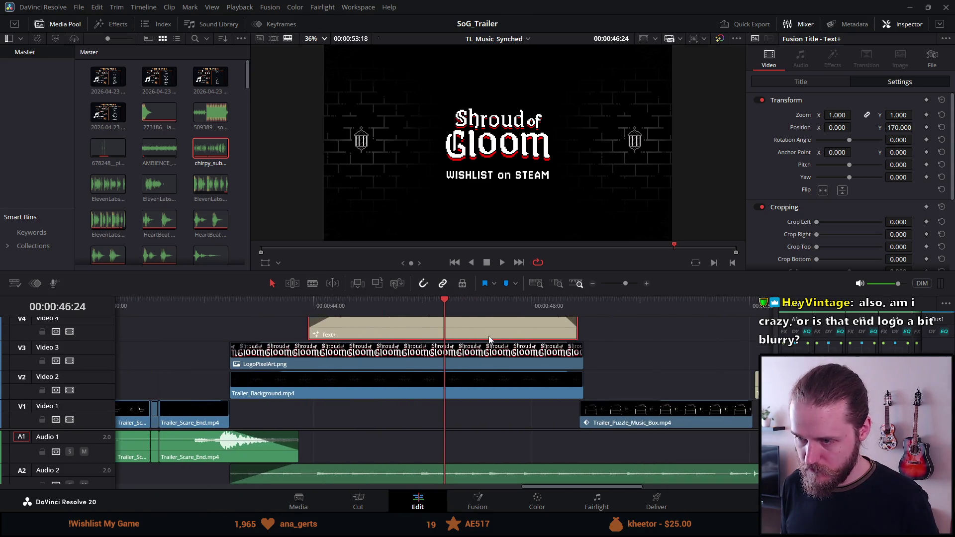
left_click(580, 305)
key("ctrl+equal")
key("ctrl+equal")
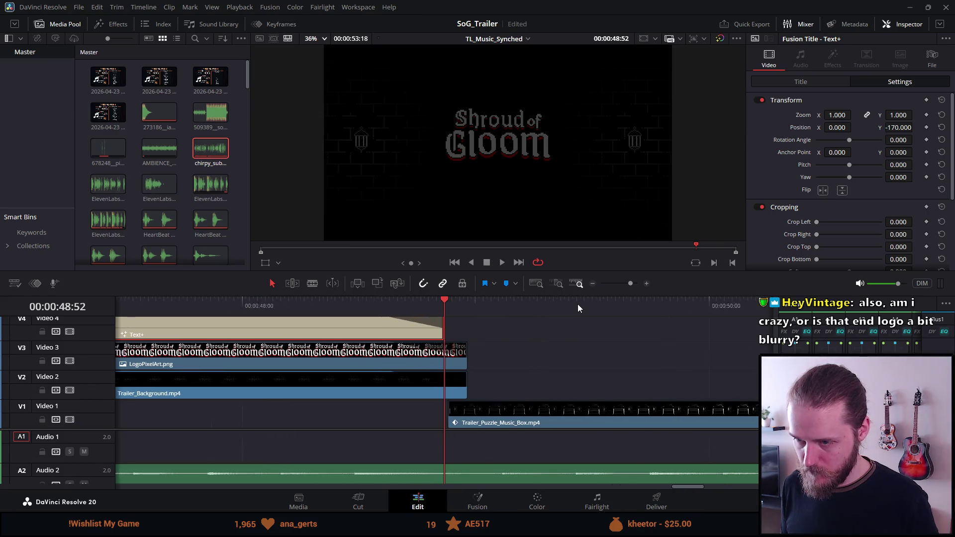
left_click_drag(362, 326, 400, 327)
key("ctrl+minus")
key("ctrl+minus")
key("ctrl+minus")
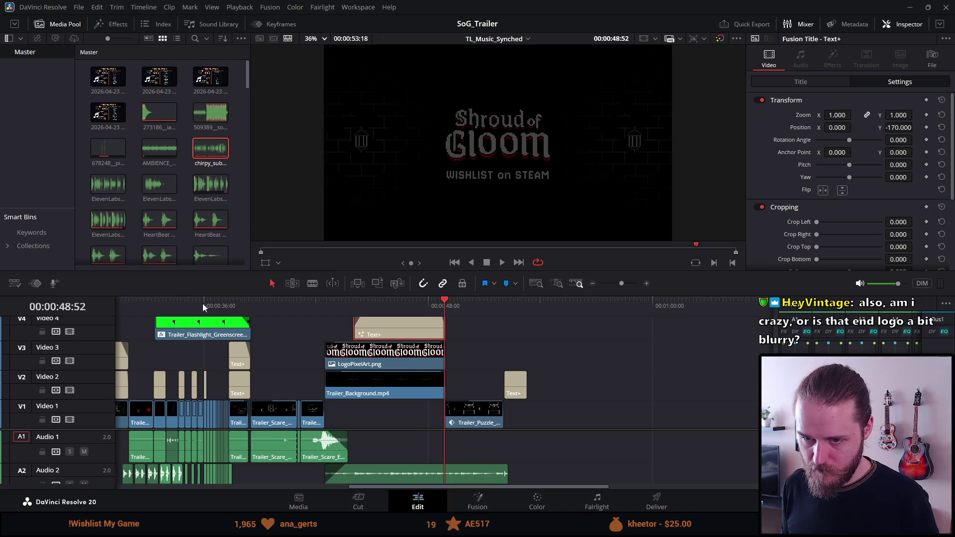
left_click(141, 303)
key("p")
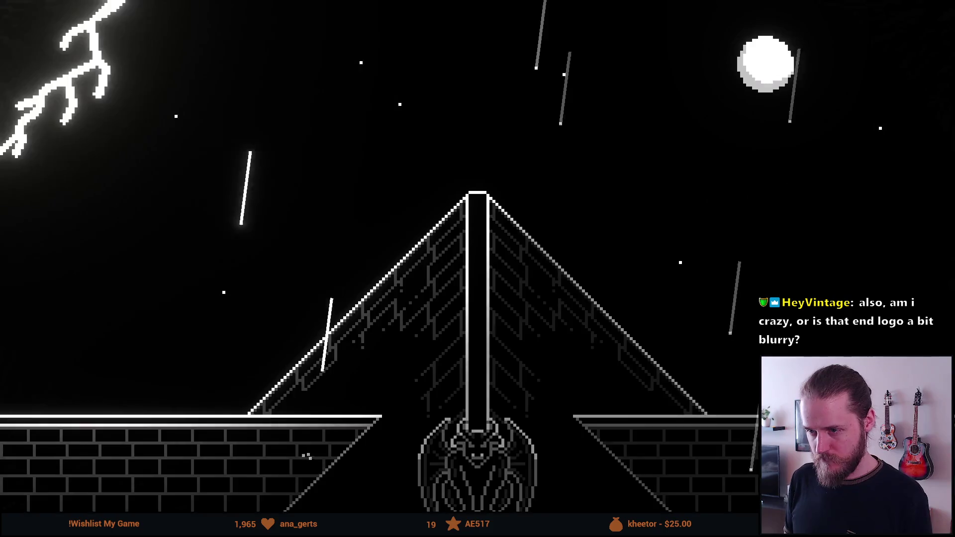
Step: Exit full-screen playback and stop playback on the SoG_Trailer timeline
key("Escape")
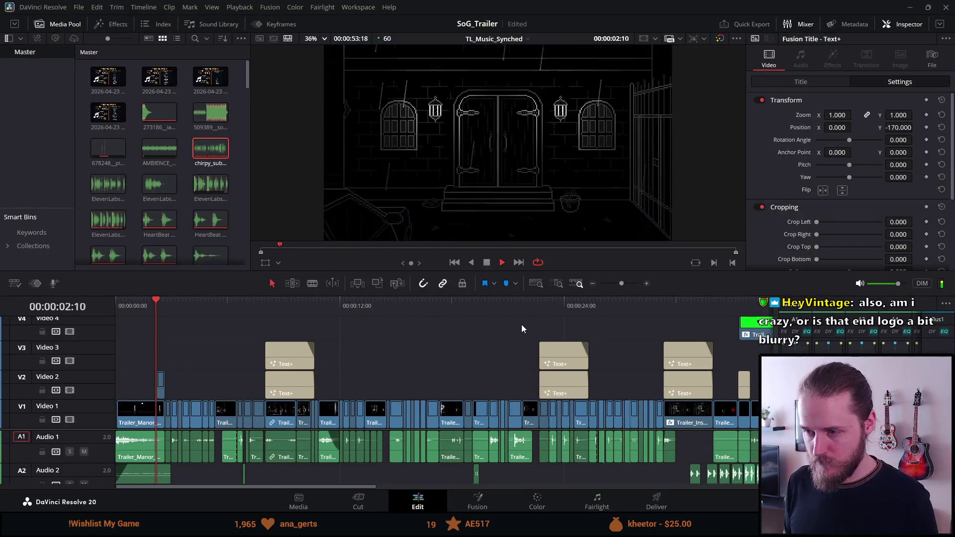
key("space")
scroll(521, 325, "down", 3)
scroll(521, 325, "down", 6)
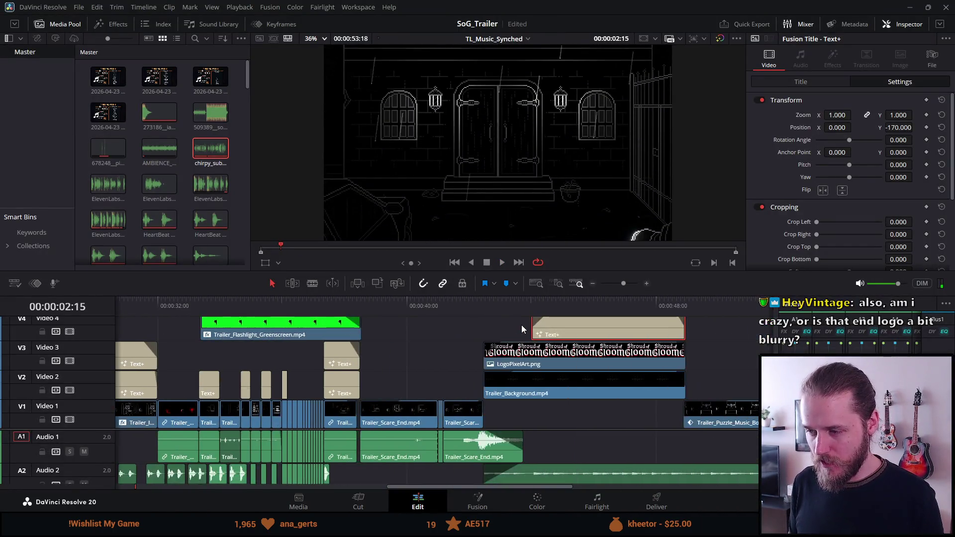
Step: Play the trailer's final seconds, then park the playhead at the 2026 card's start at 52:06
left_click(427, 303)
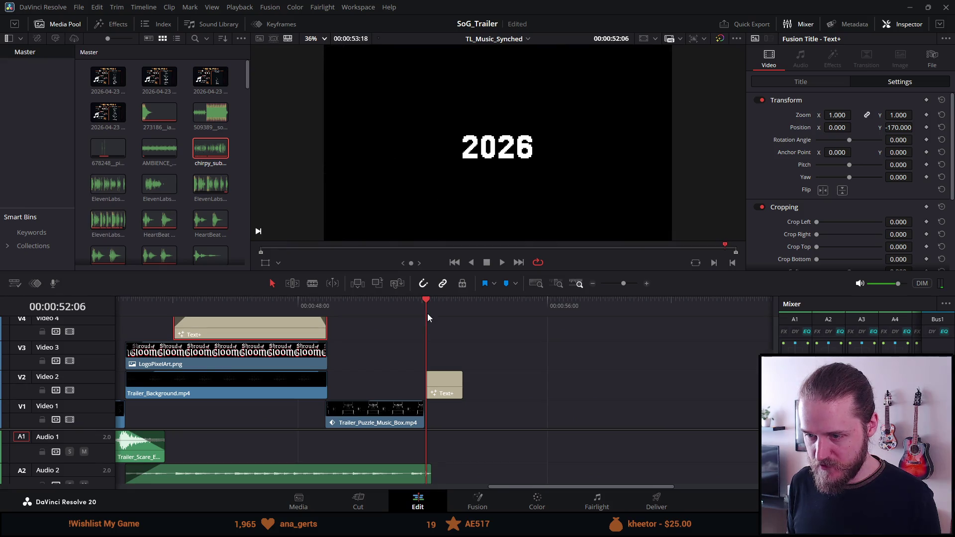
scroll(452, 366, "up", 4)
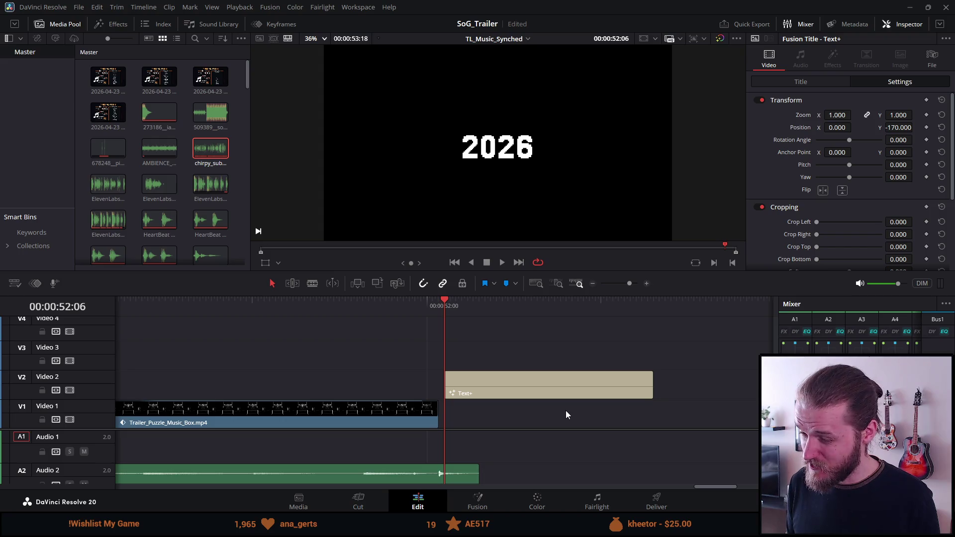
key("space")
key("Home")
key("space")
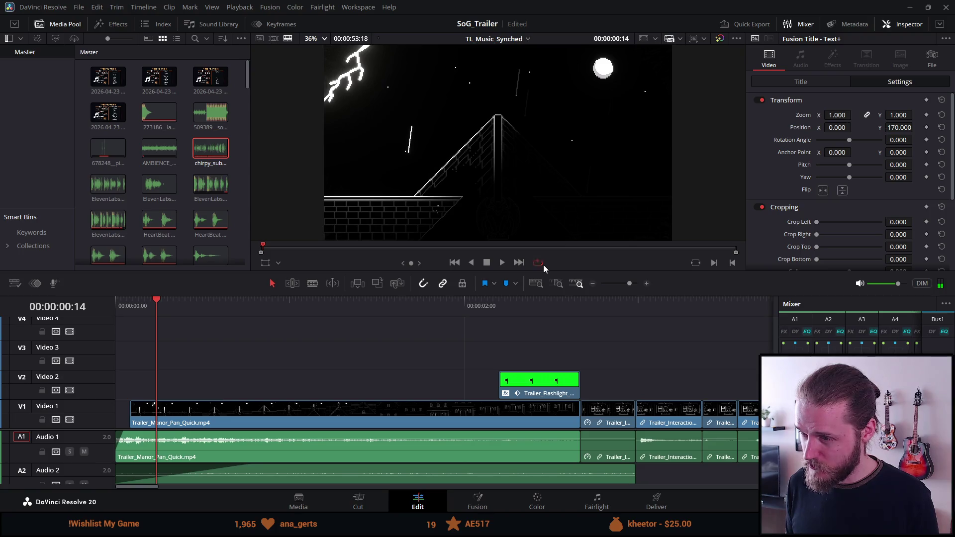
left_click(721, 253)
key("space")
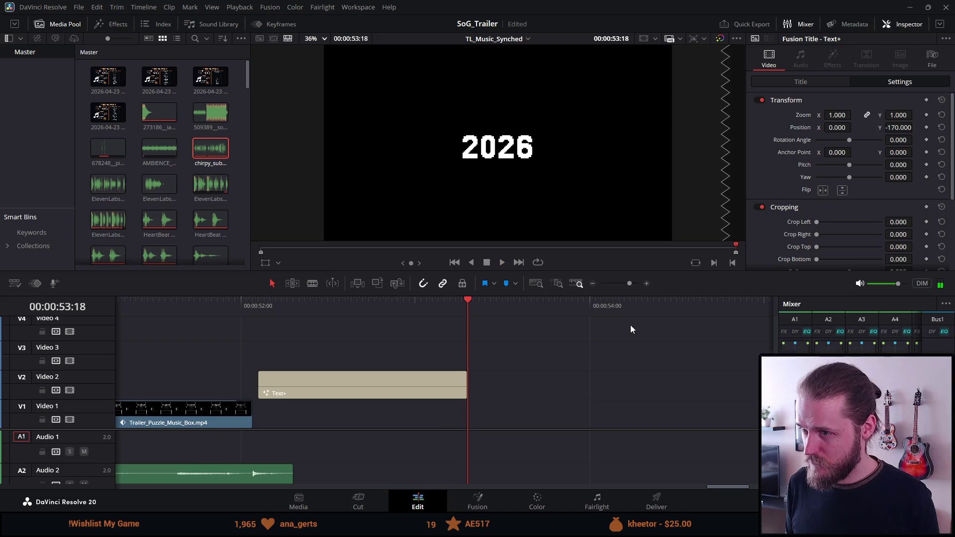
left_click(259, 309)
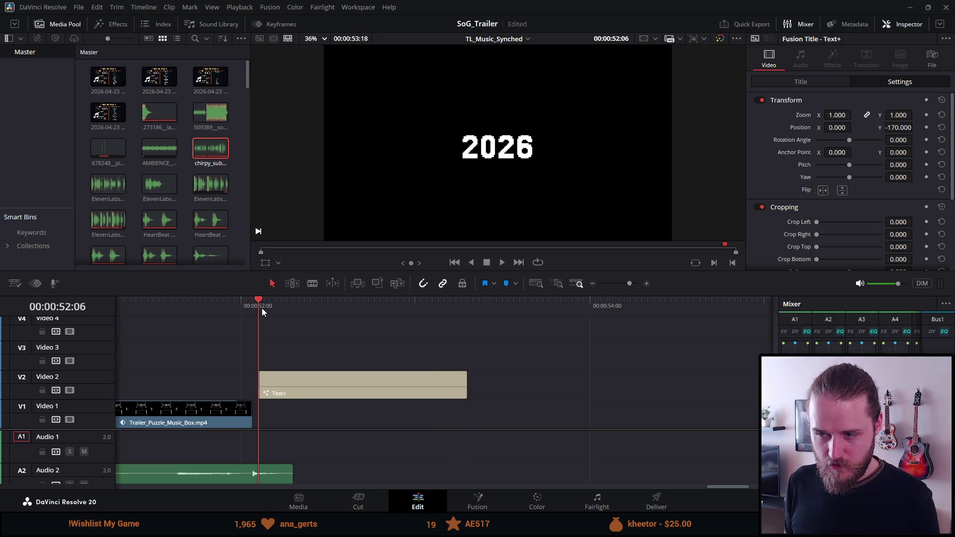
Step: Extend the V2 2026 Text+ clip so it ends at 00:00:54:00
left_click_drag(466, 394, 589, 394)
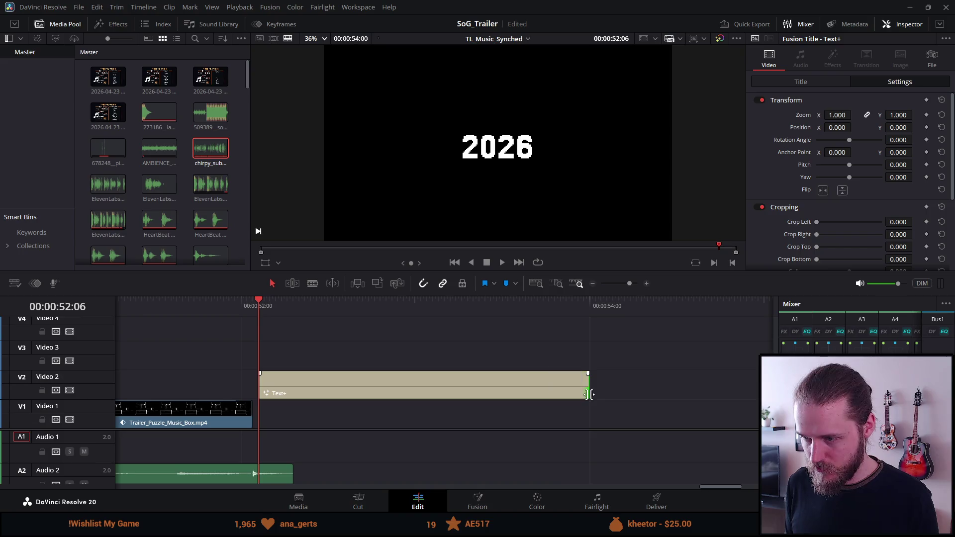
left_click(589, 304)
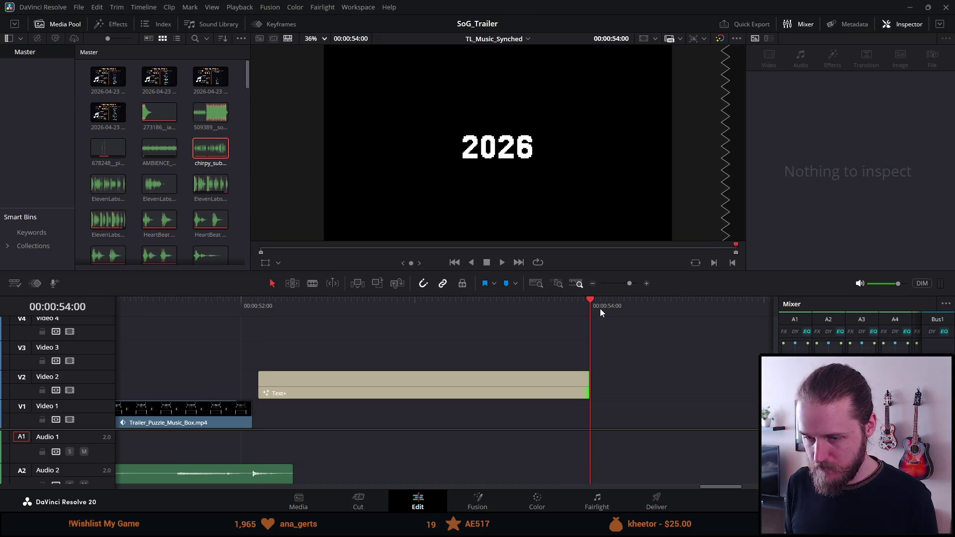
left_click(208, 307)
Step: Play the music-box-to-2026 ending full screen from the music box shot
scroll(291, 450, "down", 3)
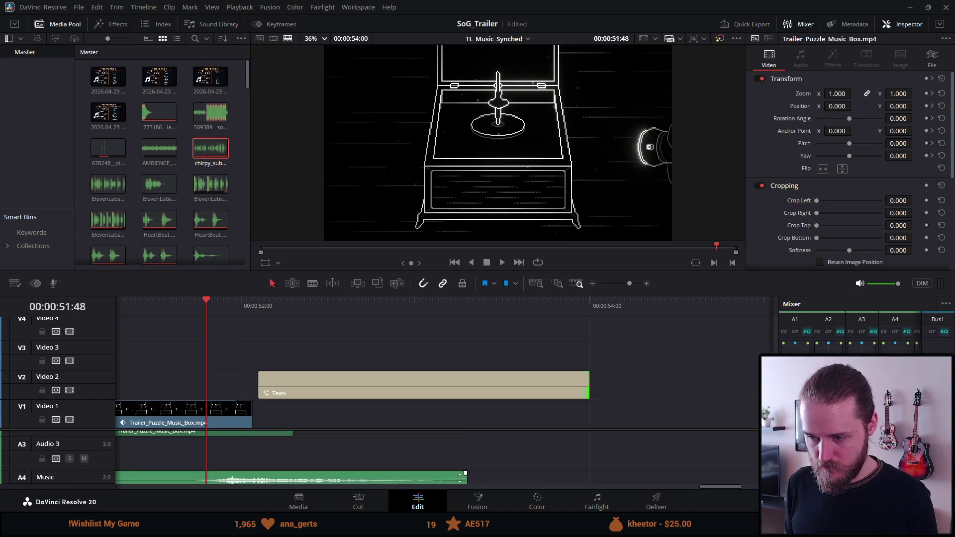
scroll(307, 347, "down", 1)
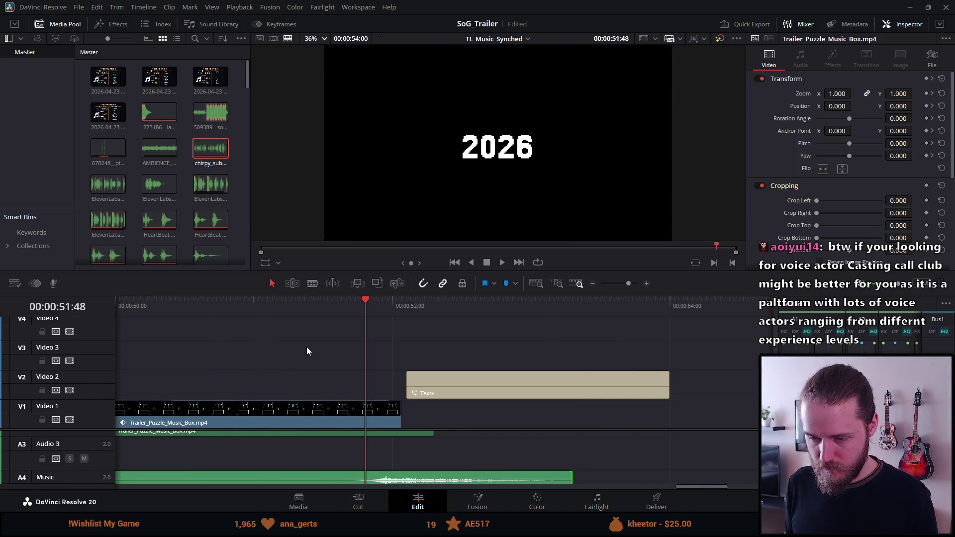
left_click(179, 306)
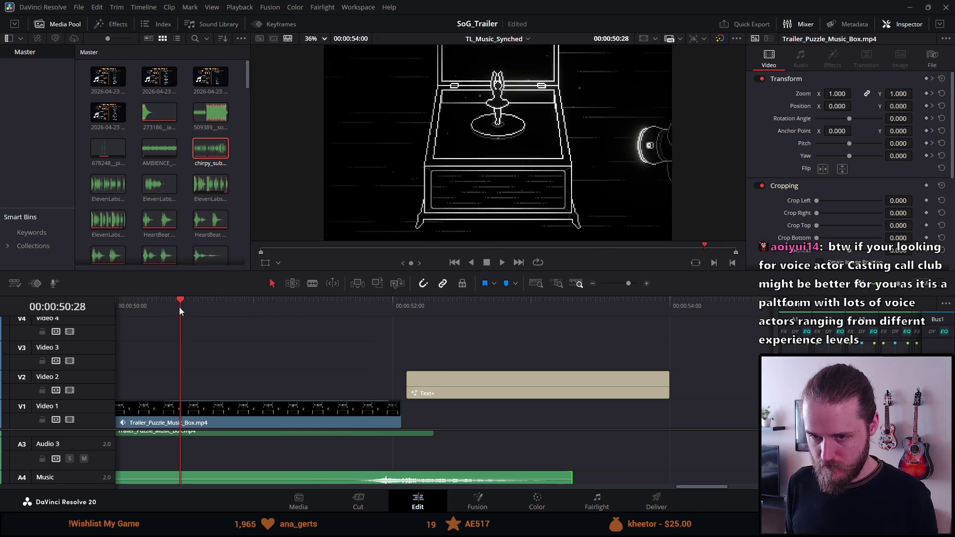
key("ctrl+f")
key("space")
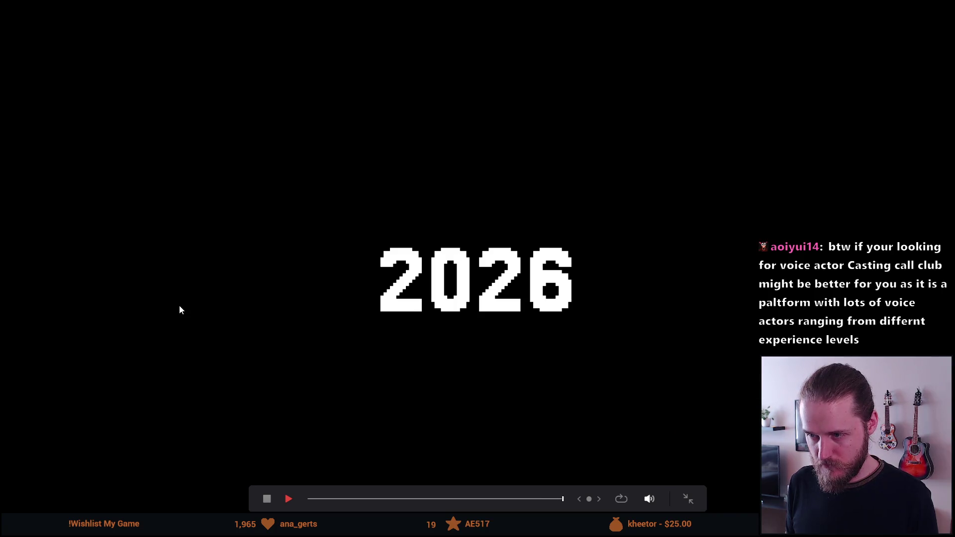
key("Escape")
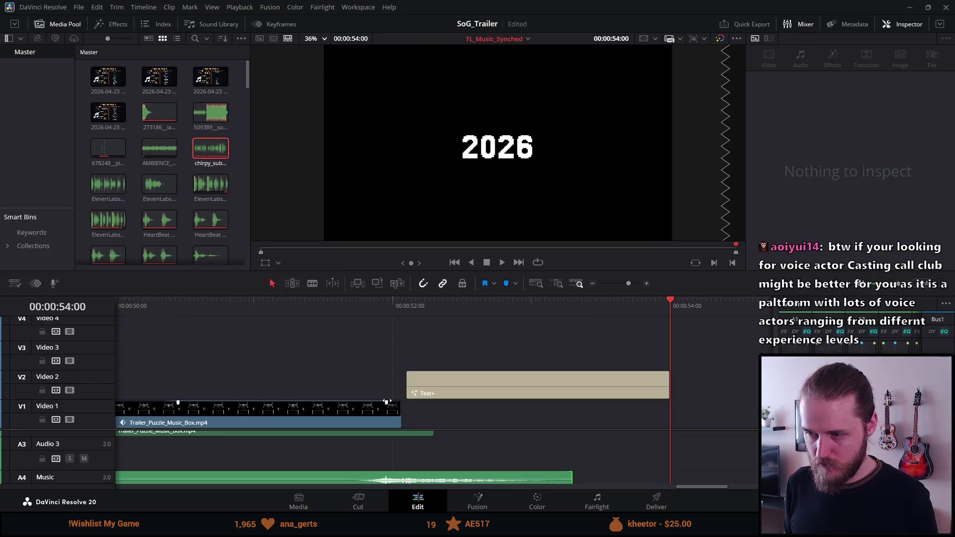
Step: Turn on looped playback and replay the ending full screen from 00:00:50:39
left_click(206, 305)
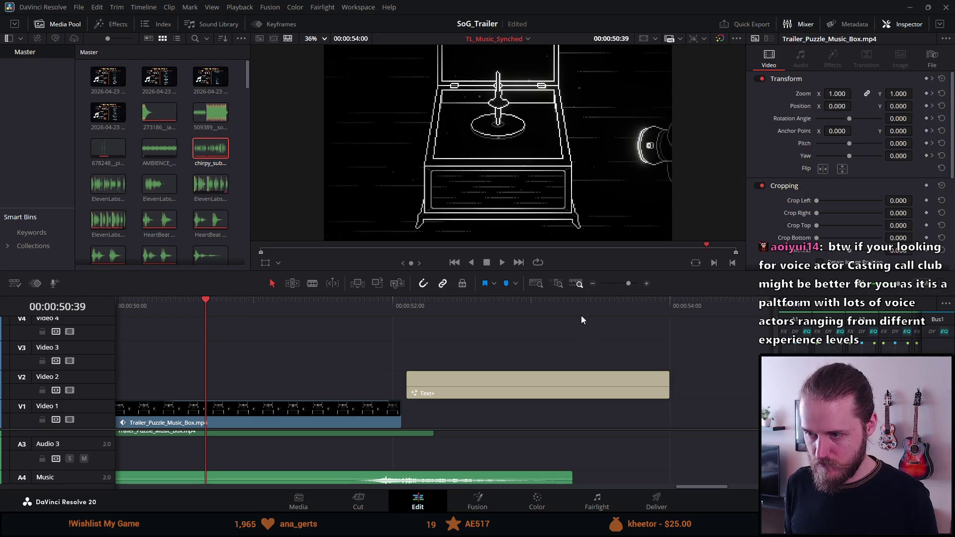
left_click(537, 262)
key("ctrl+f")
key("space")
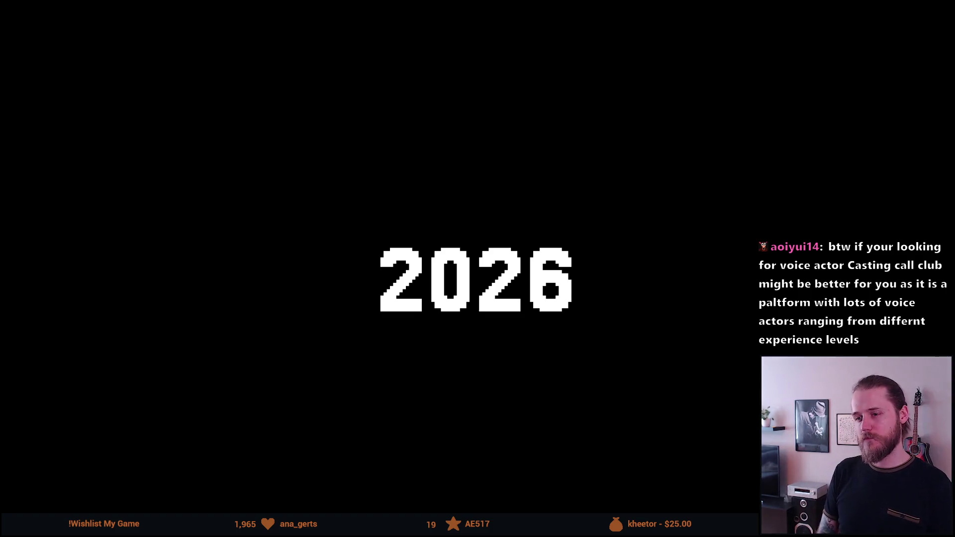
key("space")
key("Escape")
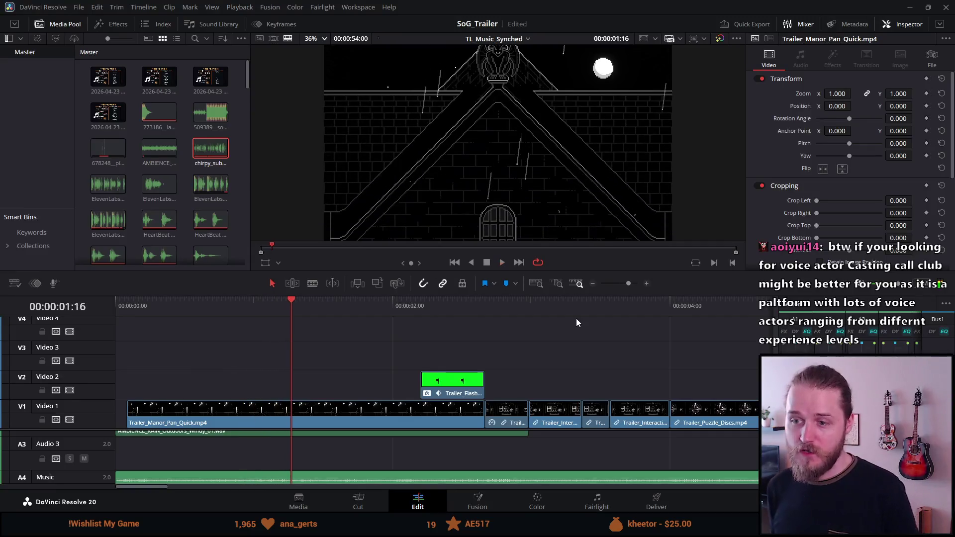
Step: Zoom the timeline out to the whole edit, rewind to the start, then jump to 00:00:42:28
scroll(397, 339, "down", 1)
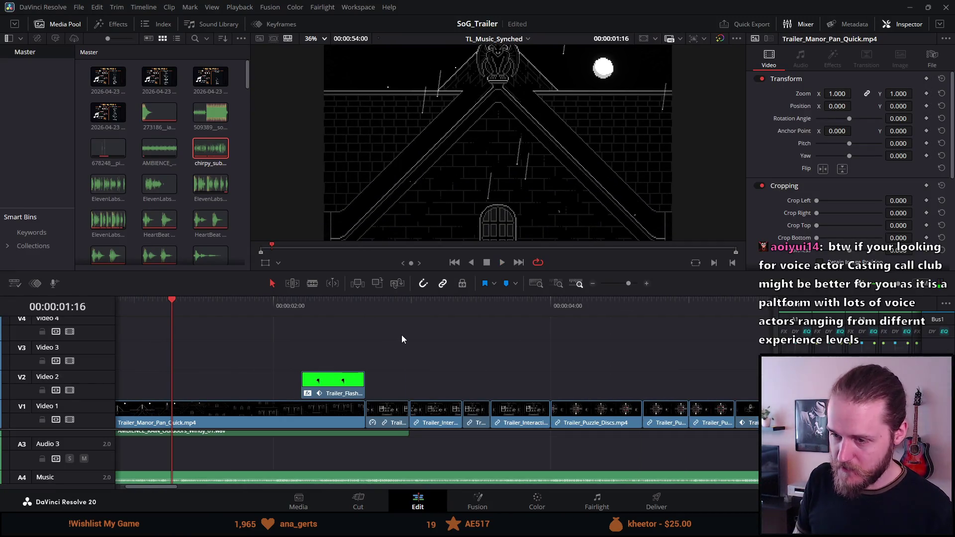
scroll(401, 335, "up", 3)
scroll(402, 335, "down", 1)
scroll(402, 336, "down", 3)
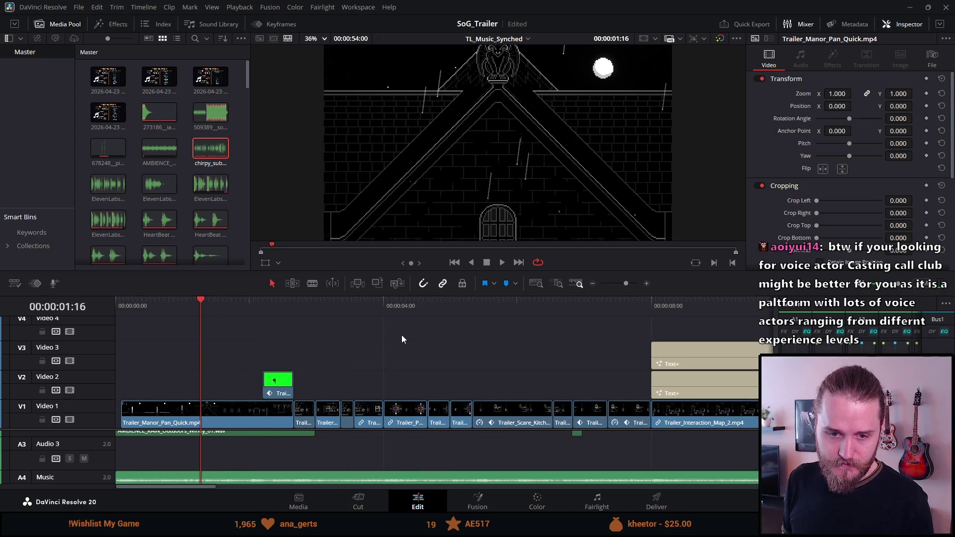
scroll(401, 335, "up", 2)
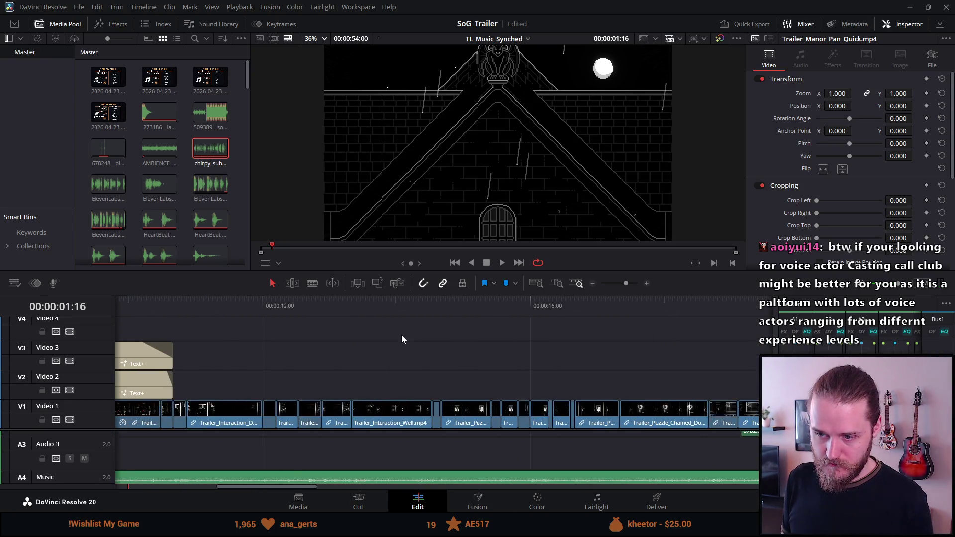
scroll(407, 332, "down", 5)
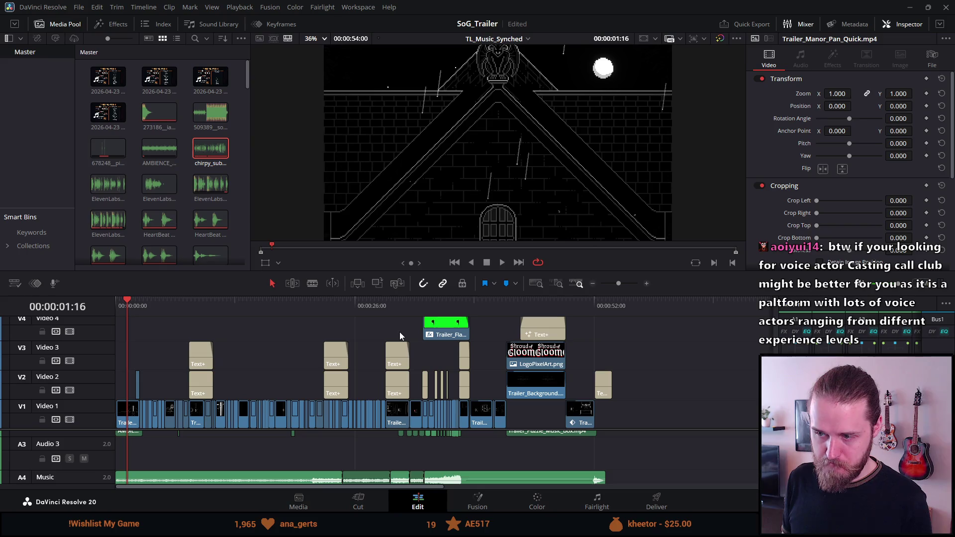
key("Home")
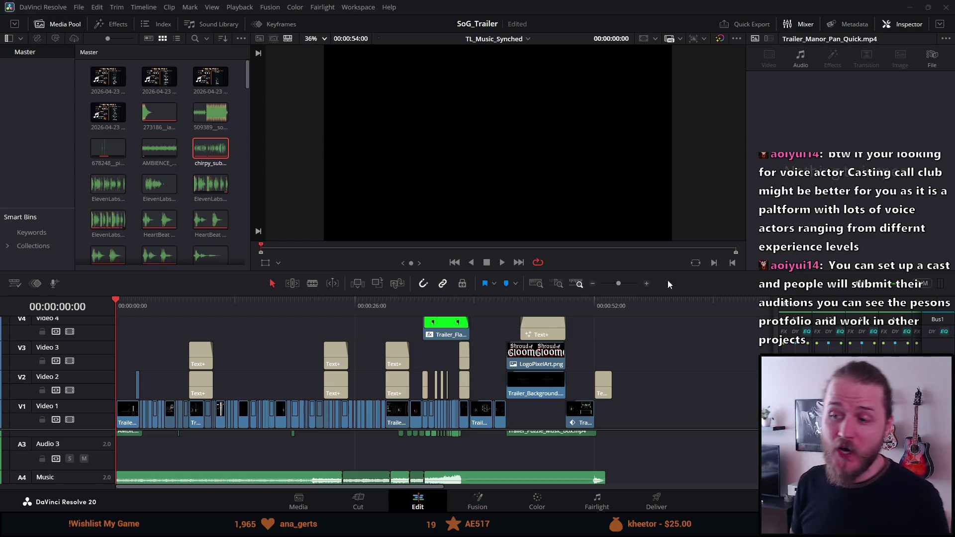
left_click(507, 303)
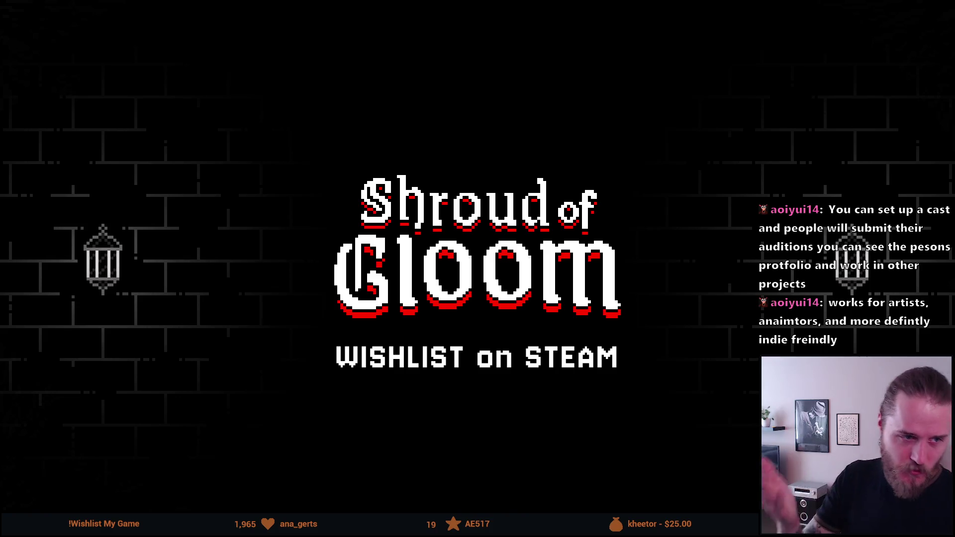
Step: Watch the WISHLIST on STEAM end card full screen, then exit back to the Edit page
mouse_move(500, 168)
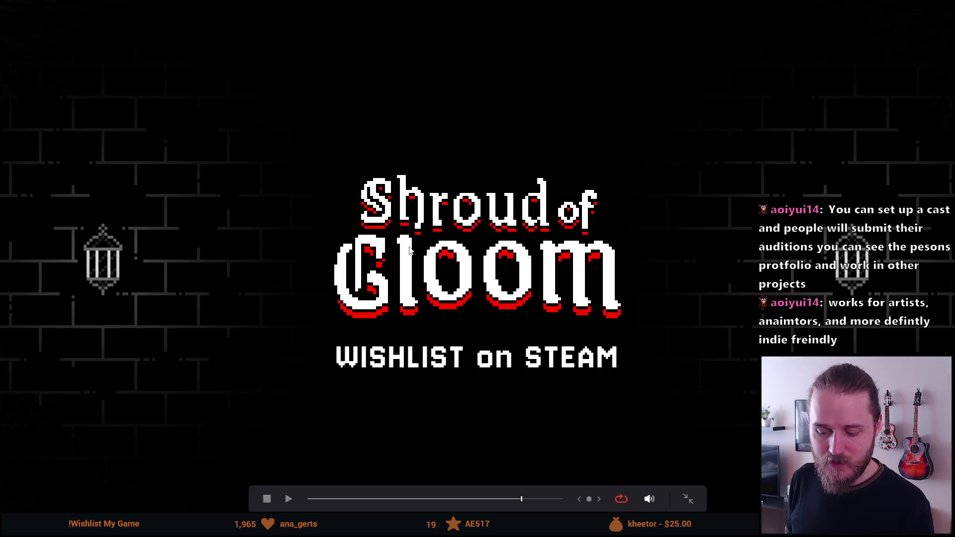
mouse_move(387, 297)
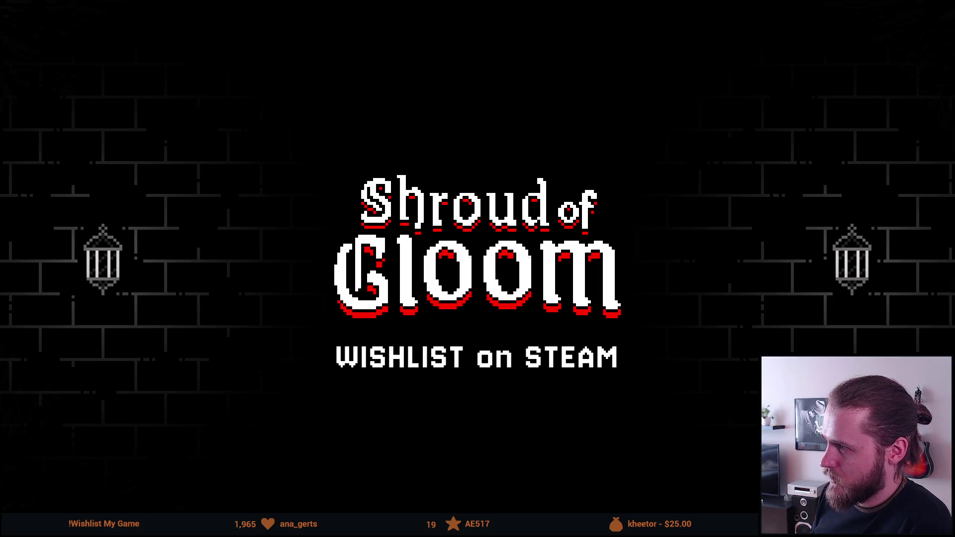
mouse_move(769, 99)
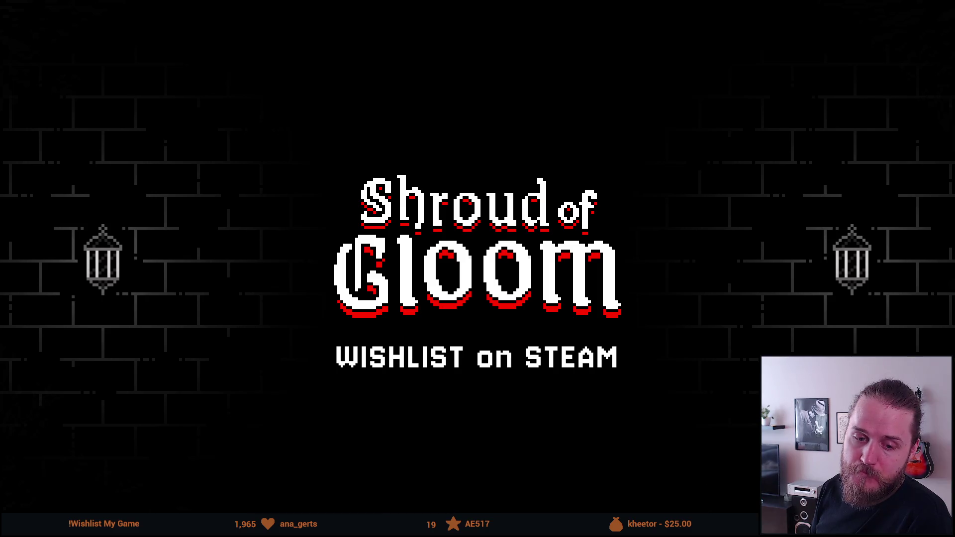
mouse_move(286, 473)
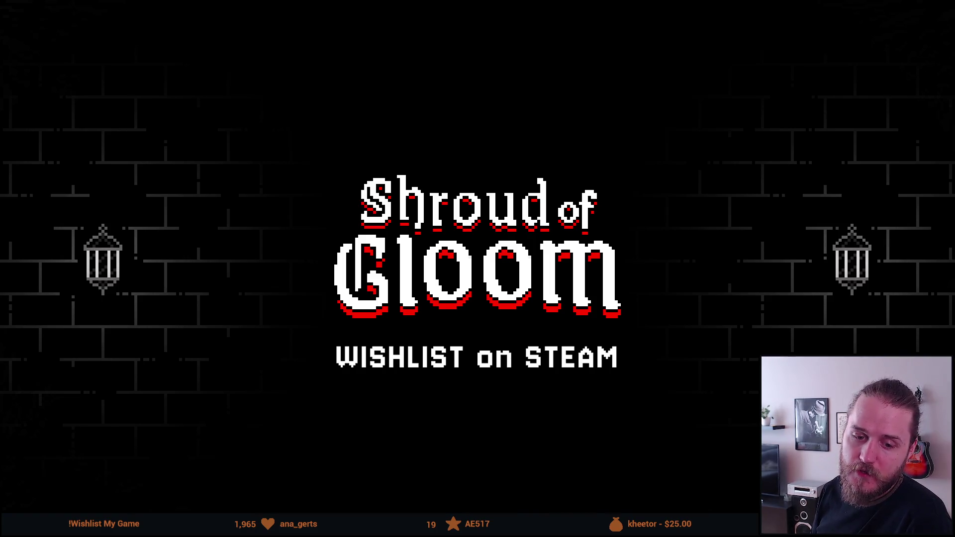
mouse_move(314, 421)
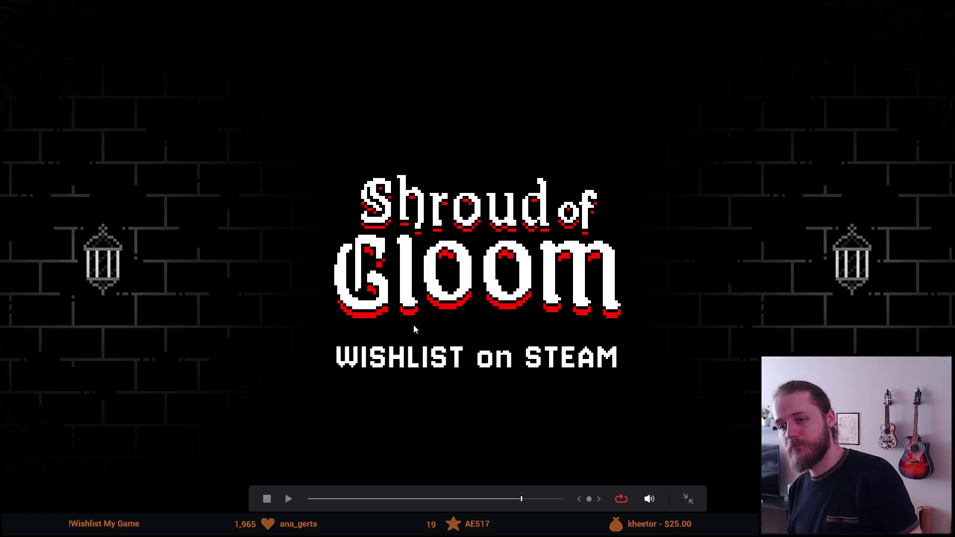
key("Escape")
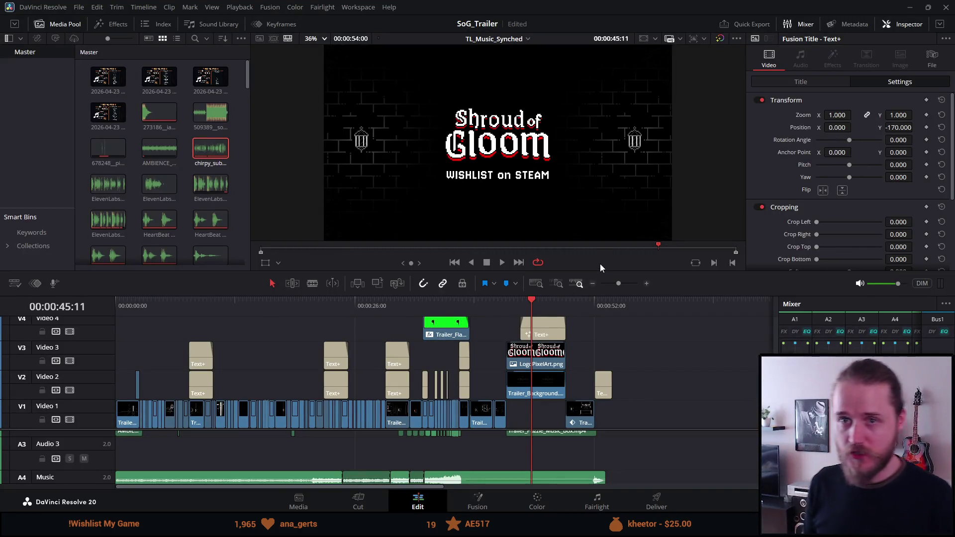
Step: Enlarge the timeline, park at 07:21, and load the green V2 clip into the source viewer
left_click(659, 249)
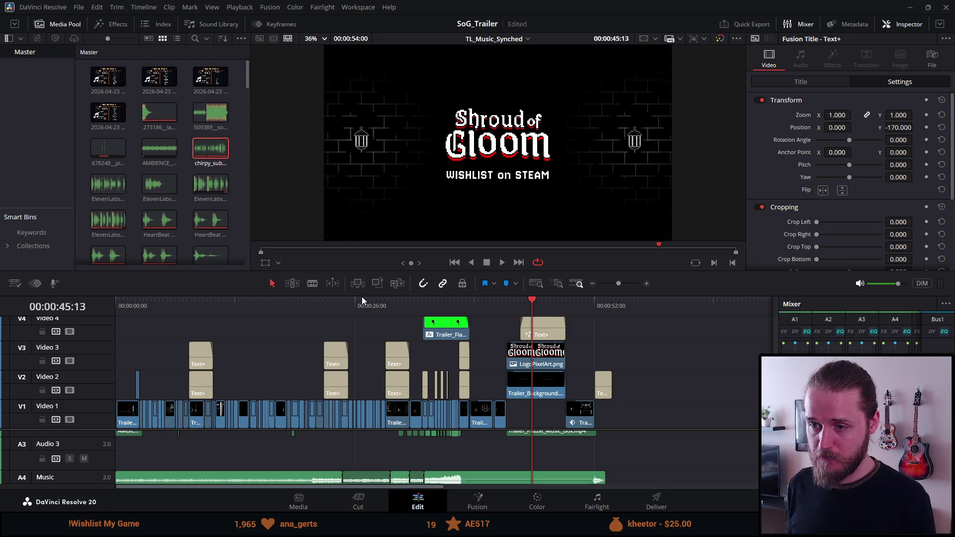
left_click_drag(362, 295, 362, 245)
scroll(277, 391, "up", 2)
scroll(277, 391, "down", 2)
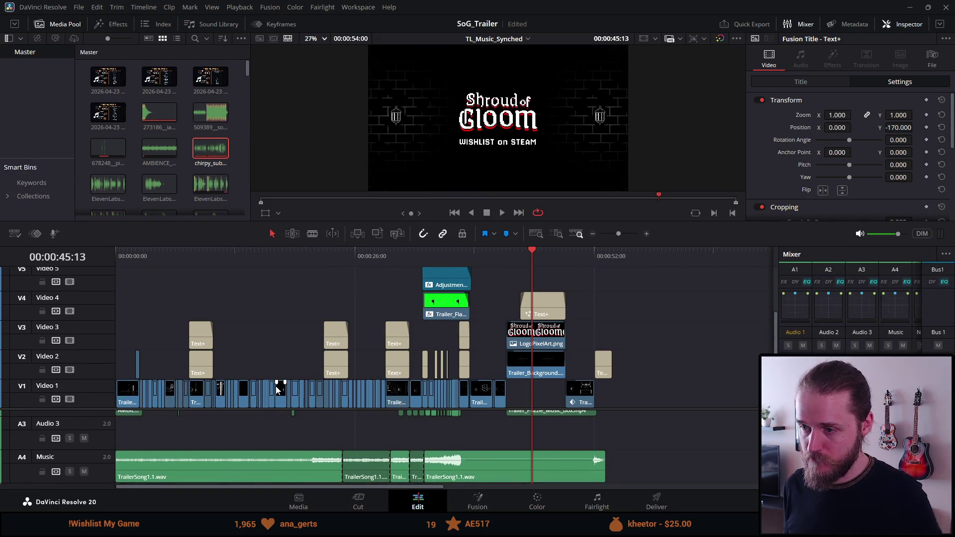
scroll(264, 358, "right", 2)
scroll(254, 324, "left", 2)
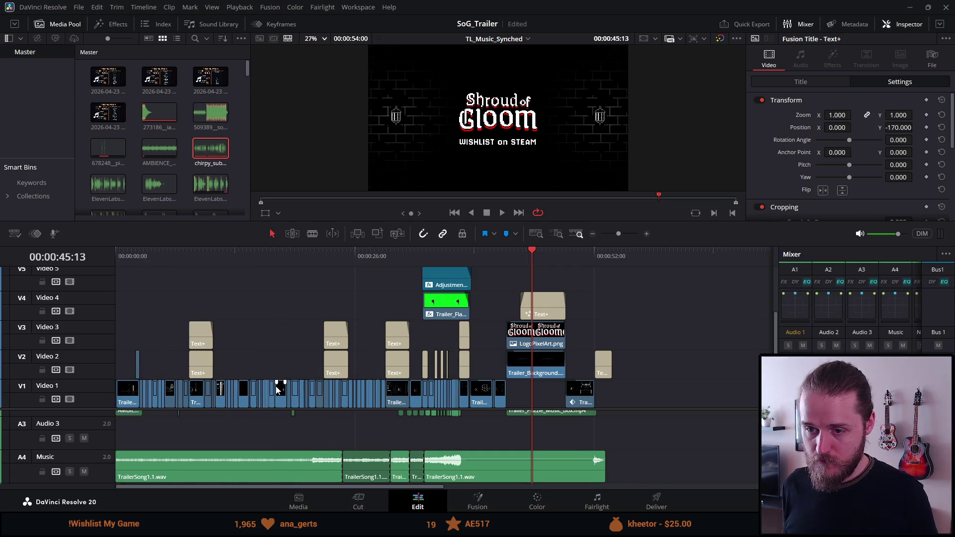
left_click(183, 249)
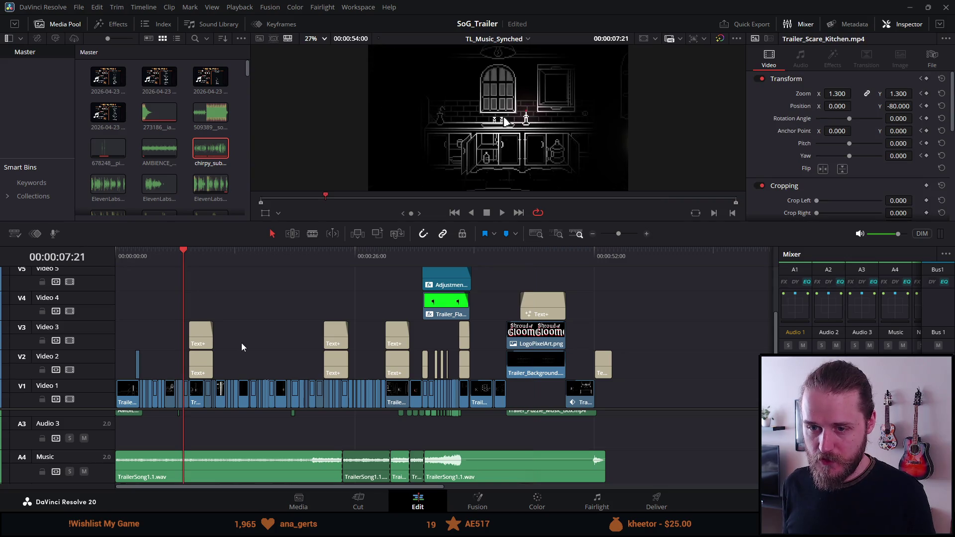
scroll(241, 342, "up", 4)
double_click(165, 361)
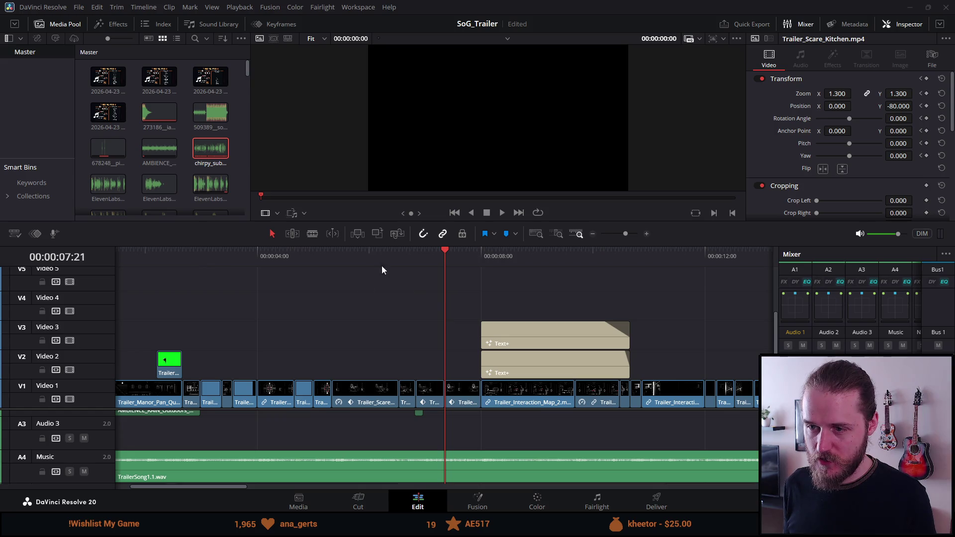
Step: Play the trailer's opening shots from the 5-second mark, then stop
left_click_drag(348, 252, 308, 248)
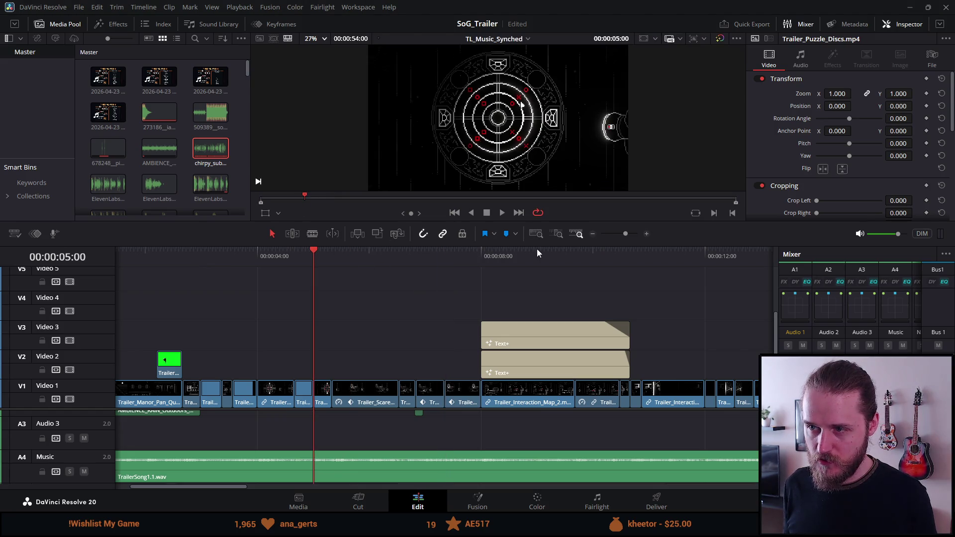
key("space")
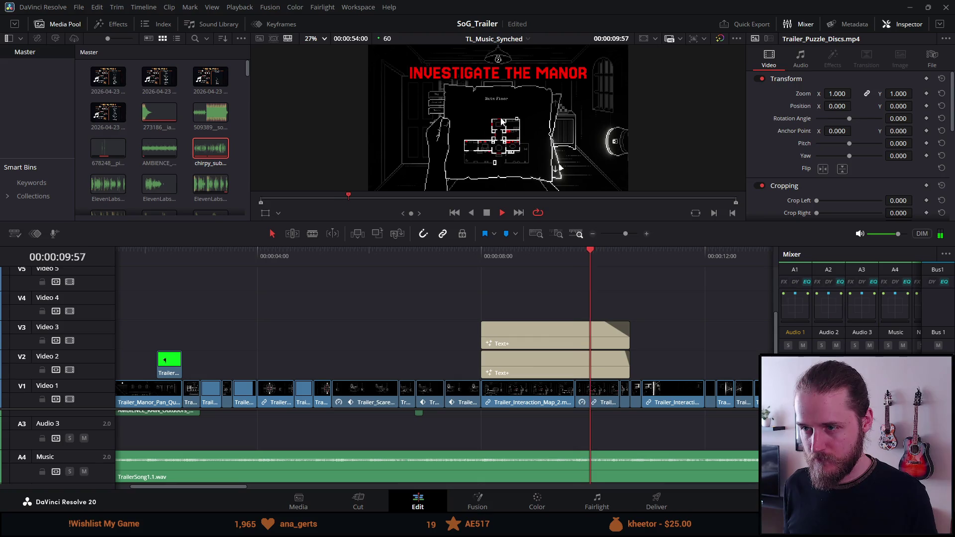
key("space")
scroll(413, 349, "right", 5)
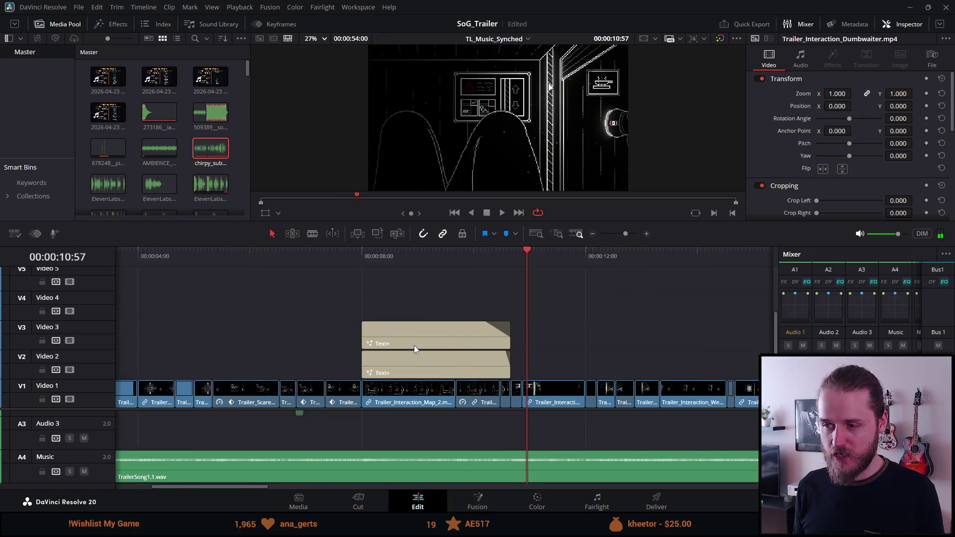
scroll(413, 349, "left", 6)
scroll(413, 350, "down", 6)
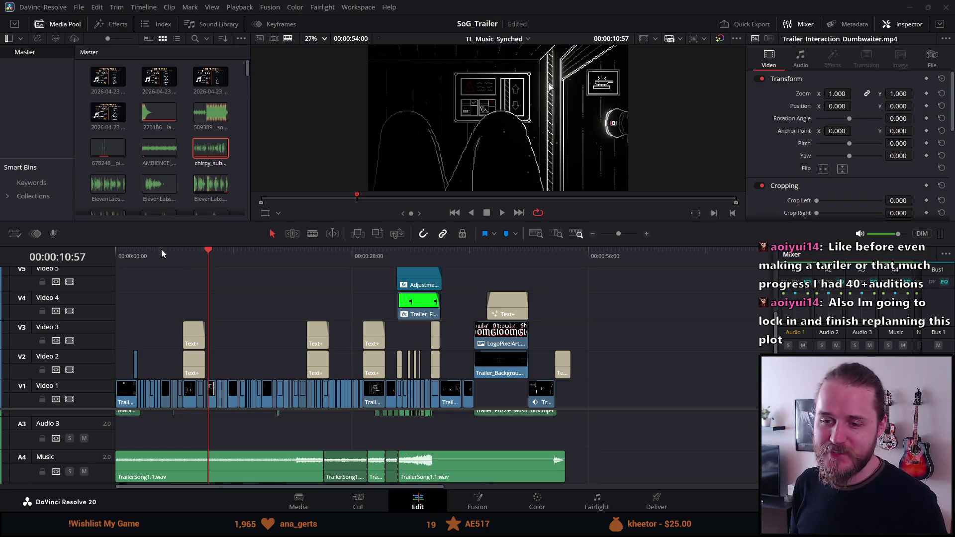
Step: Rewind to 00:00:00:00, save the SoG_Trailer project, and switch to the full-screen Cinema Viewer
left_click_drag(130, 254, 102, 252)
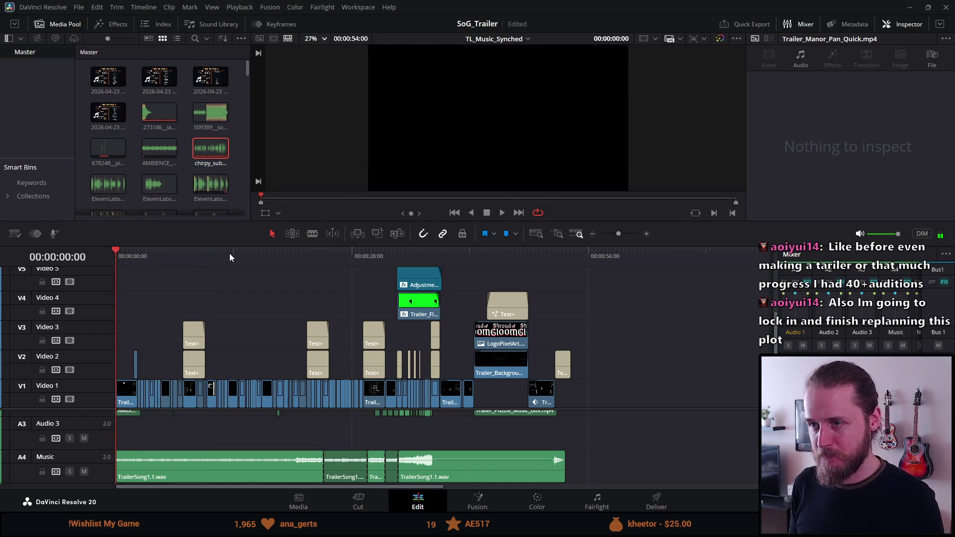
key("ctrl+s")
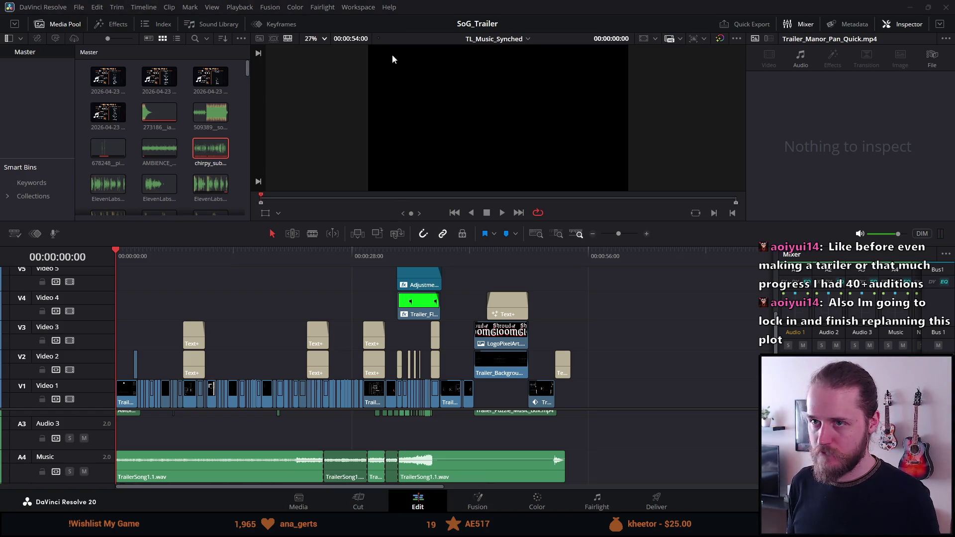
key("ctrl+f")
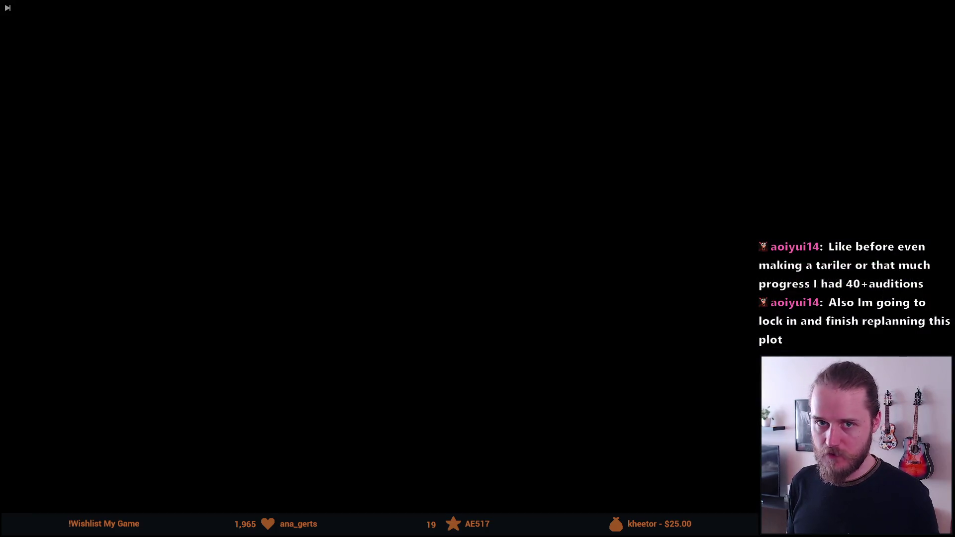
Step: Play the trailer full screen from the start, then exit and stop at 00:00:15:13
key("space")
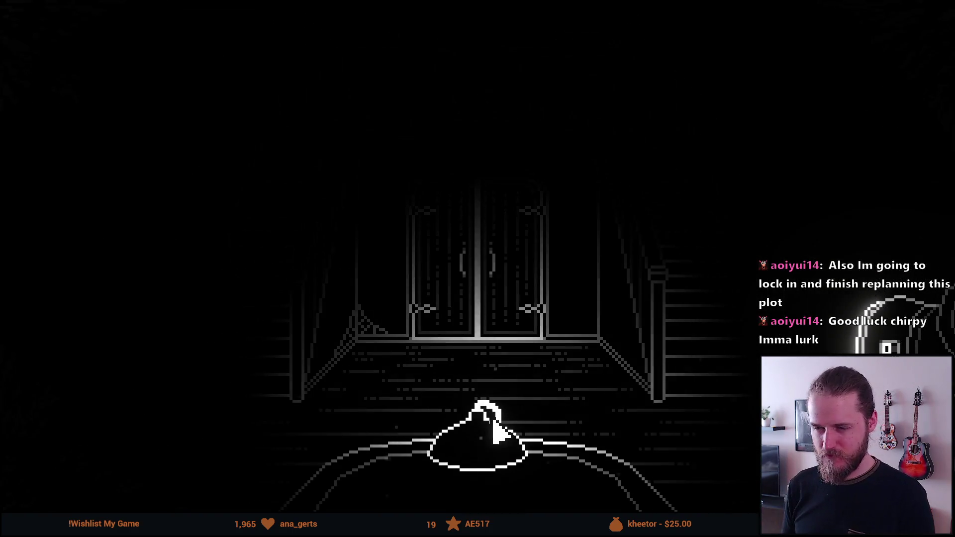
key("Escape")
key("space")
Step: Zoom the timeline in on the computer shot at about 19 seconds
left_click(246, 255)
scroll(275, 357, "up", 1)
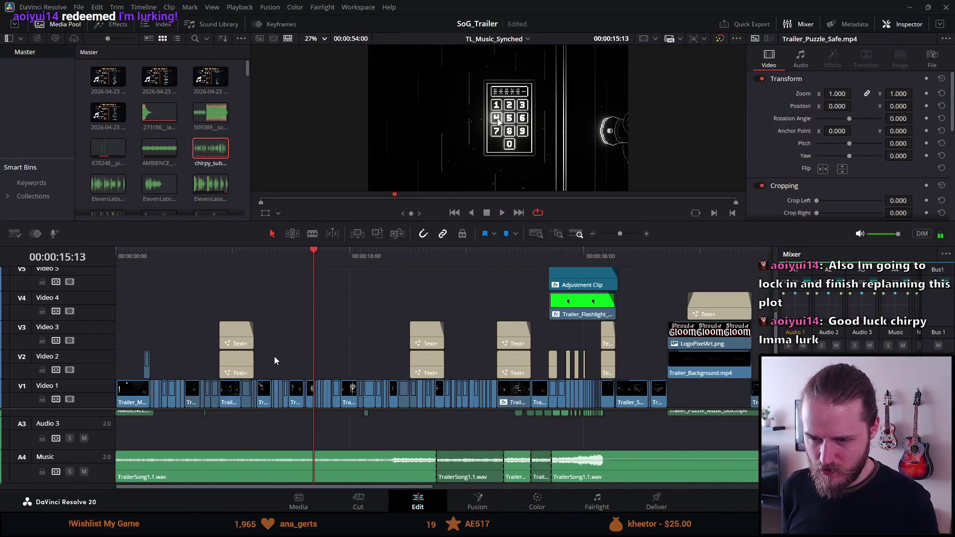
scroll(274, 356, "up", 2)
scroll(255, 425, "down", 3)
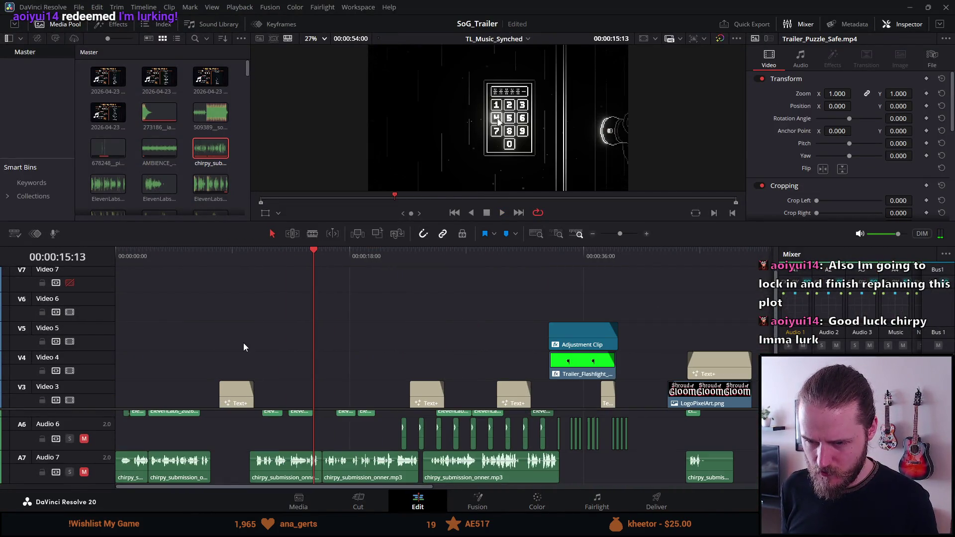
scroll(251, 431, "up", 3)
scroll(280, 355, "down", 2)
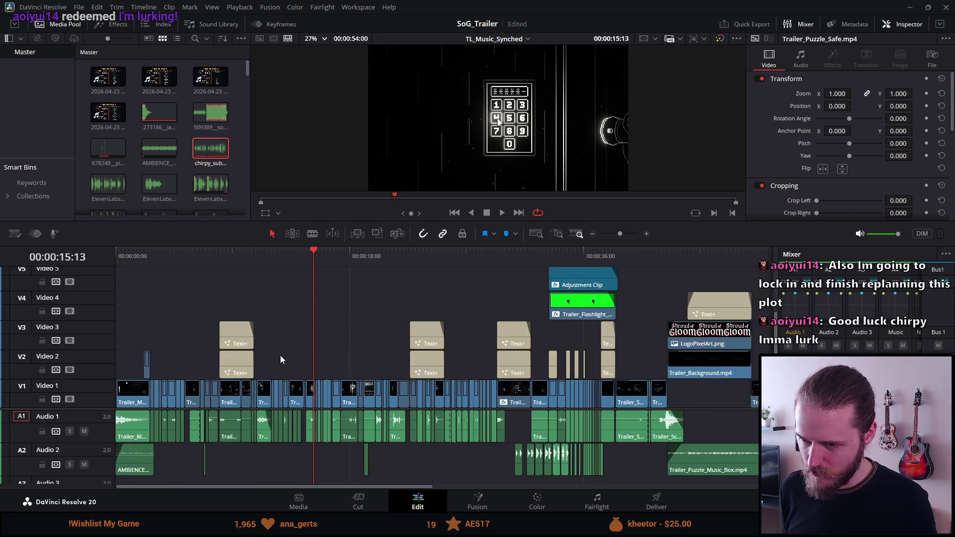
scroll(280, 355, "up", 3)
scroll(281, 355, "down", 2)
left_click(625, 260)
scroll(634, 296, "up", 3)
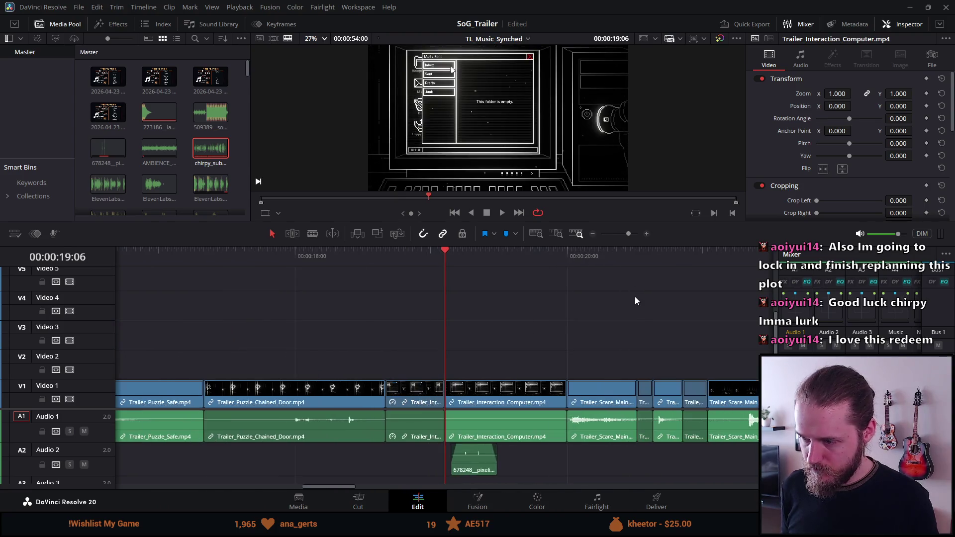
scroll(633, 301, "up", 3)
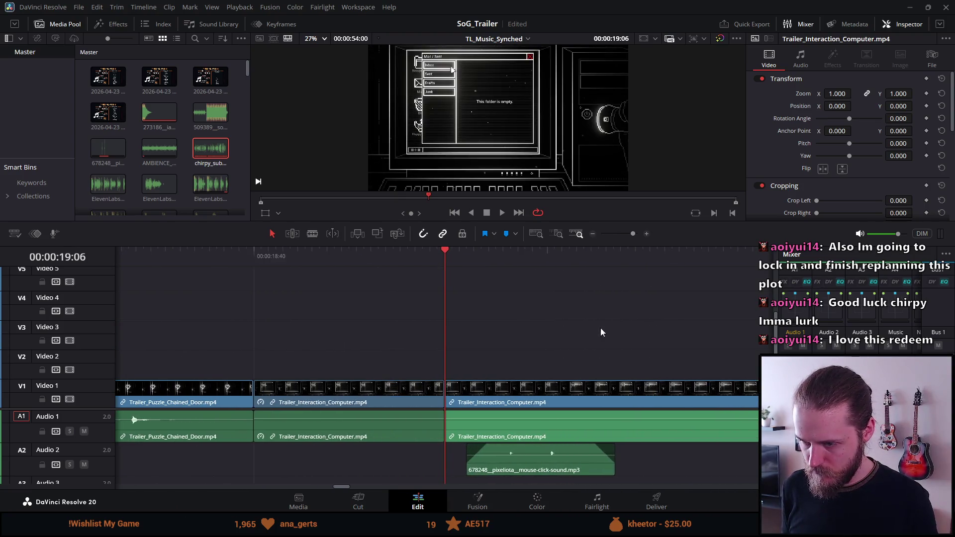
Step: Lower the A2 mouse-click sound clip's volume to about -15 dB
mouse_move(533, 456)
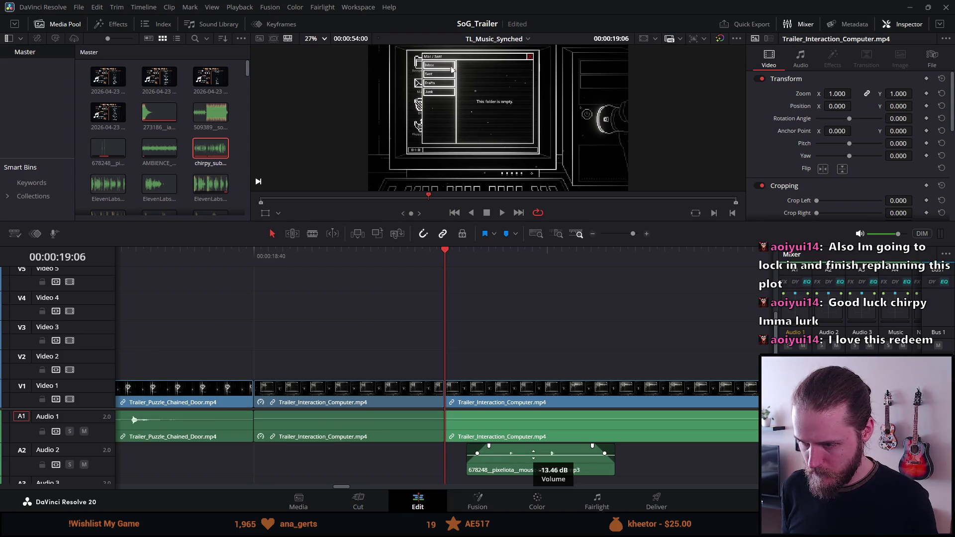
left_click_drag(533, 456, 533, 457)
left_click_drag(534, 456, 534, 454)
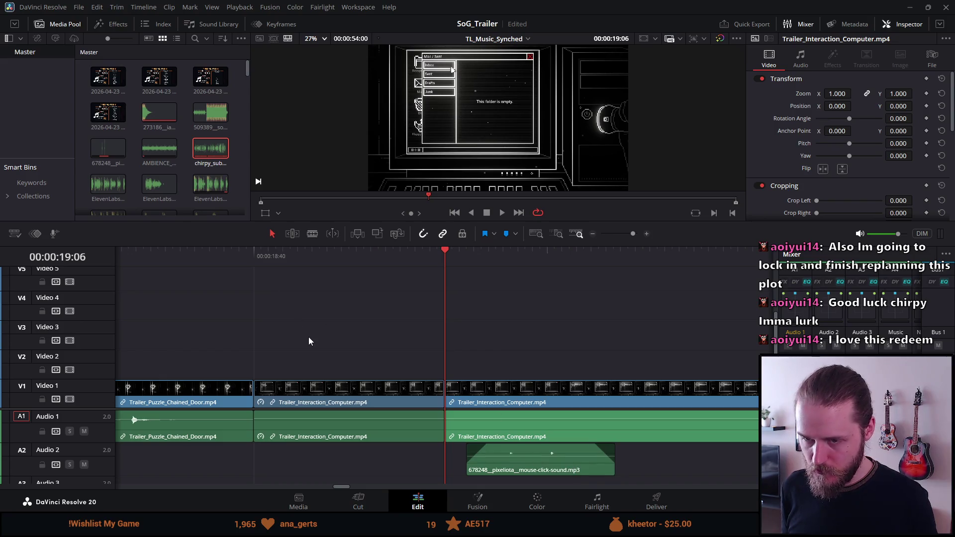
scroll(326, 334, "down", 5)
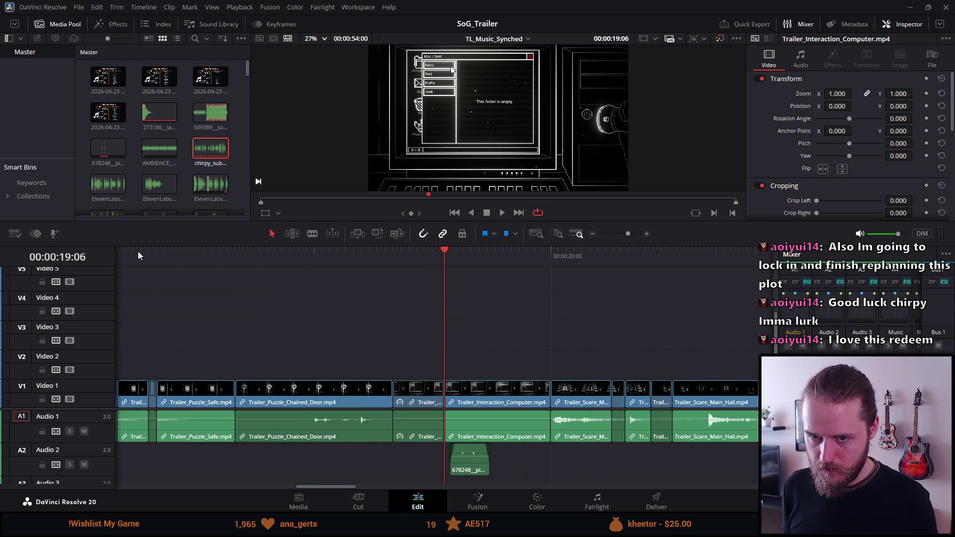
scroll(222, 351, "down", 3)
left_click(241, 258)
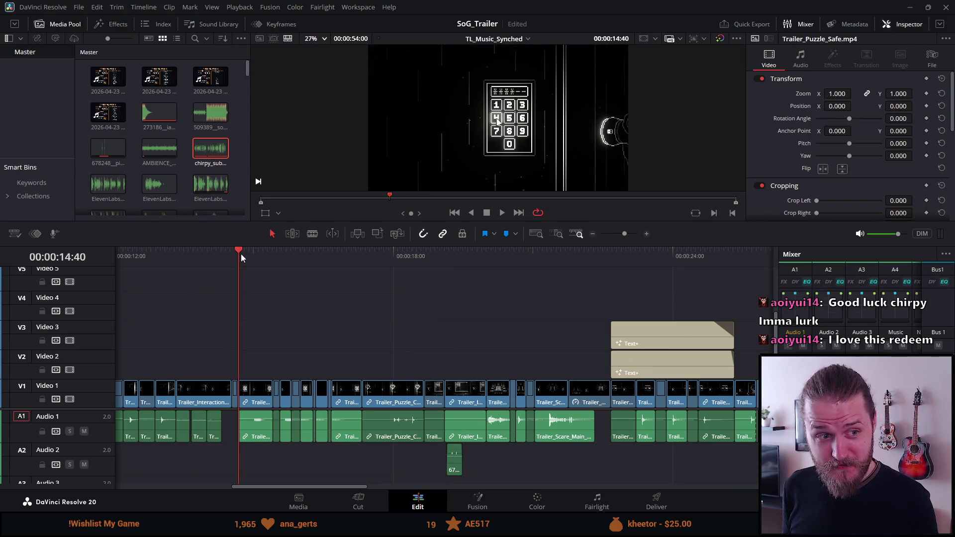
Step: Preview the trailer full screen from the keypad shot, then park on SOLVE PUZZLES at 00:00:23:38
key("ctrl+f")
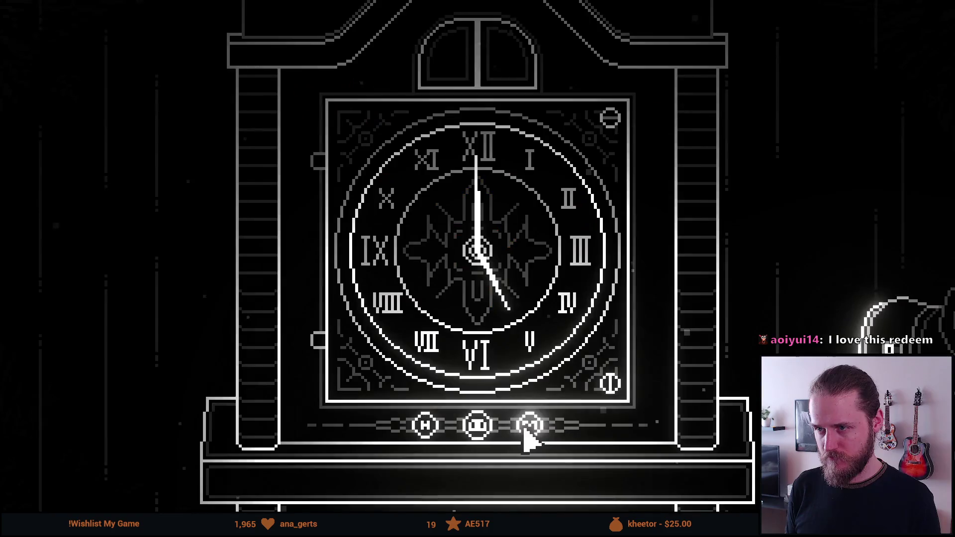
key("space")
key("Escape")
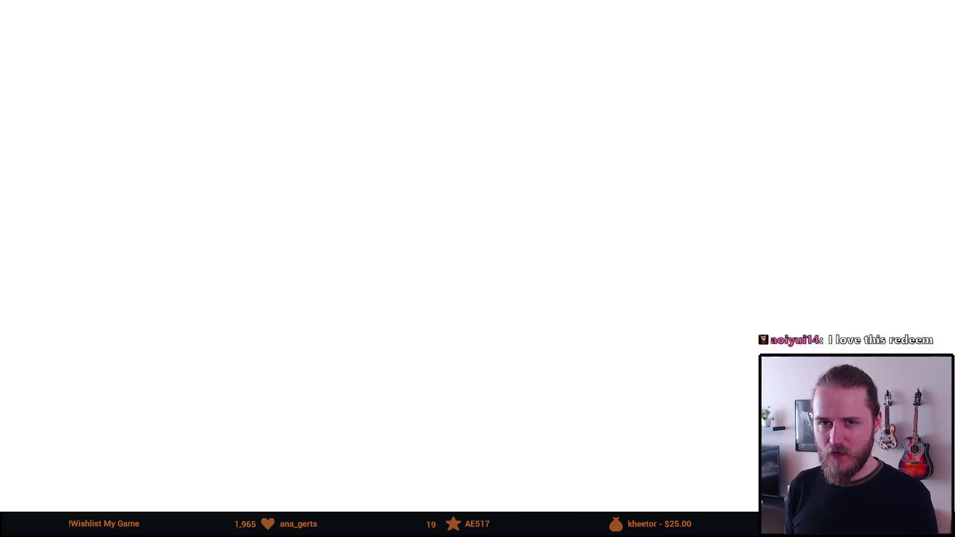
left_click(328, 260)
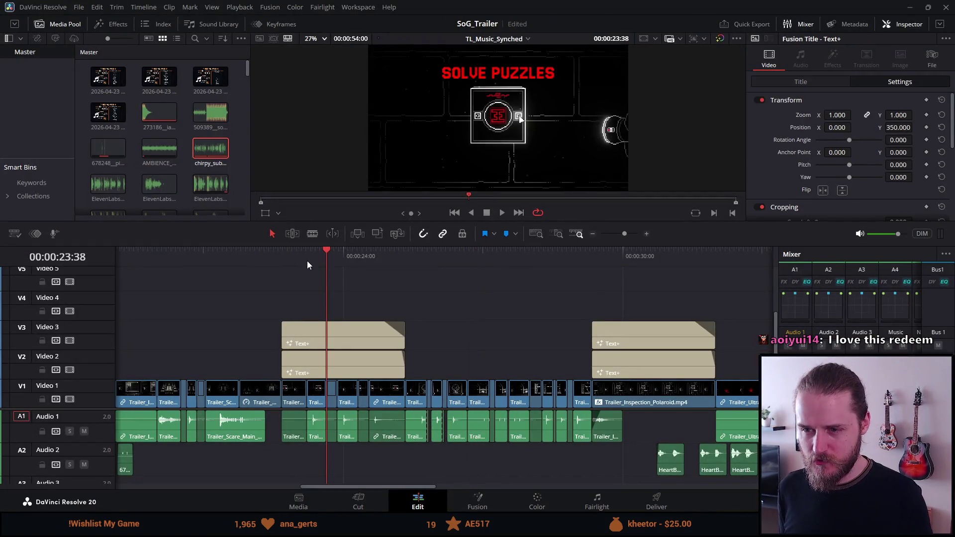
Step: Preview the UNCOVER THE MYSTERY title card full screen
left_click(598, 255)
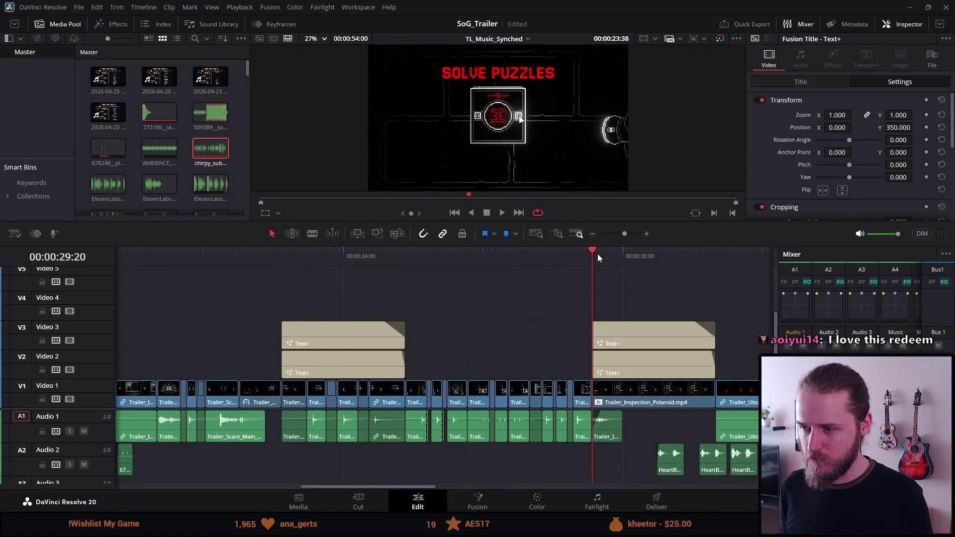
key("ctrl+f")
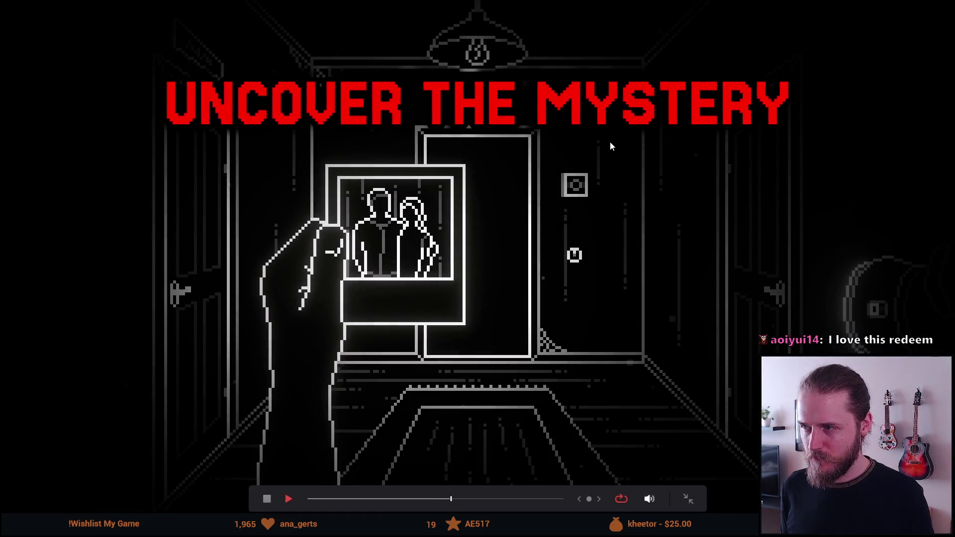
key("Escape")
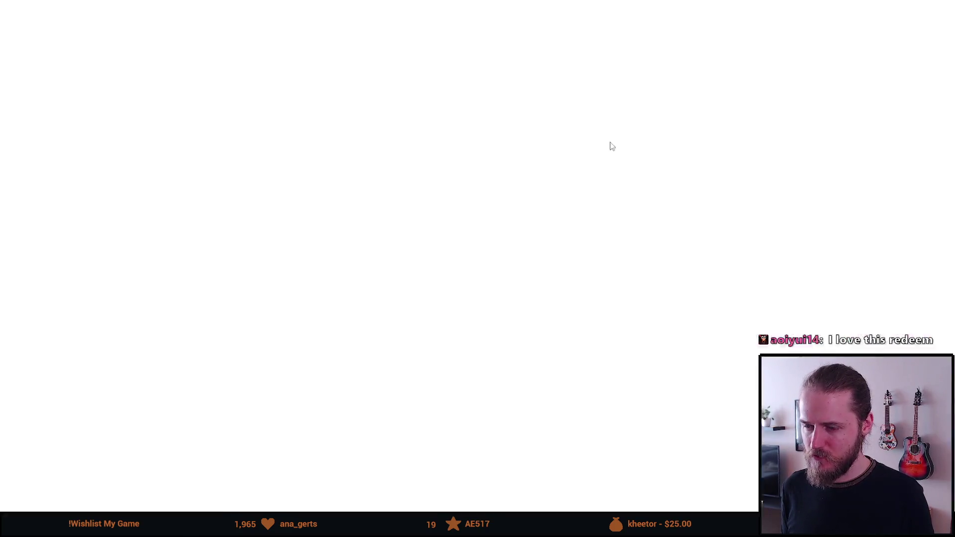
Step: Show the red V3 title clips' font, colour and size in the Inspector's Title tab
left_click(712, 256)
left_click(681, 332)
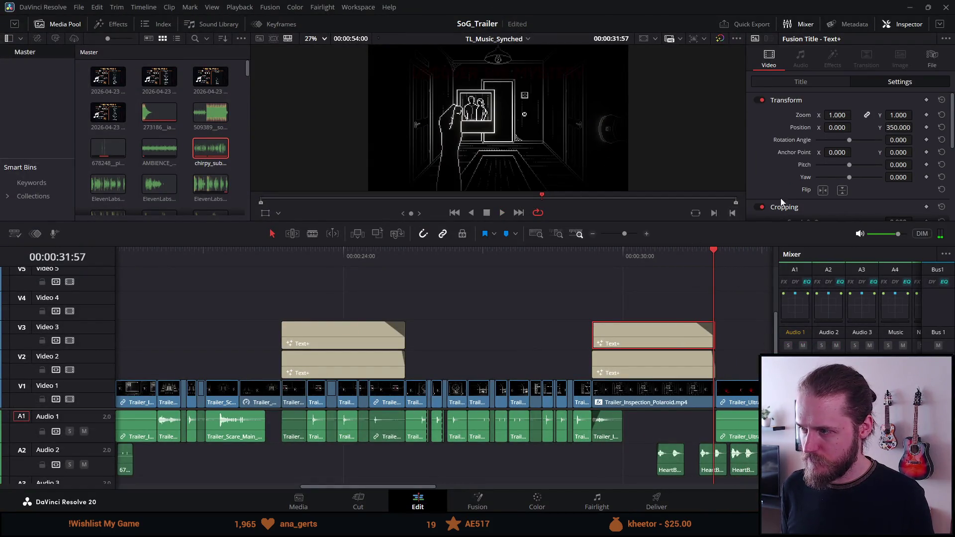
left_click(828, 86)
scroll(791, 199, "down", 3)
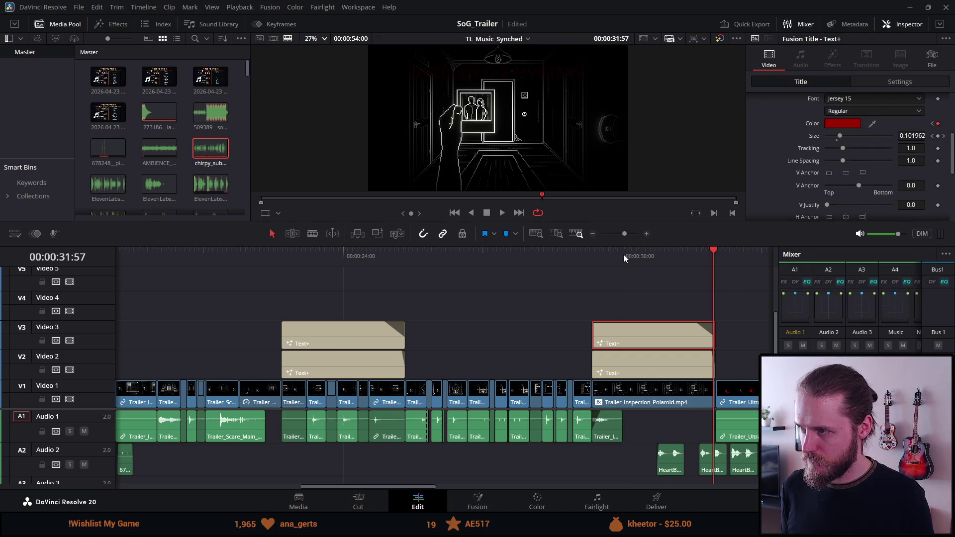
left_click(596, 258)
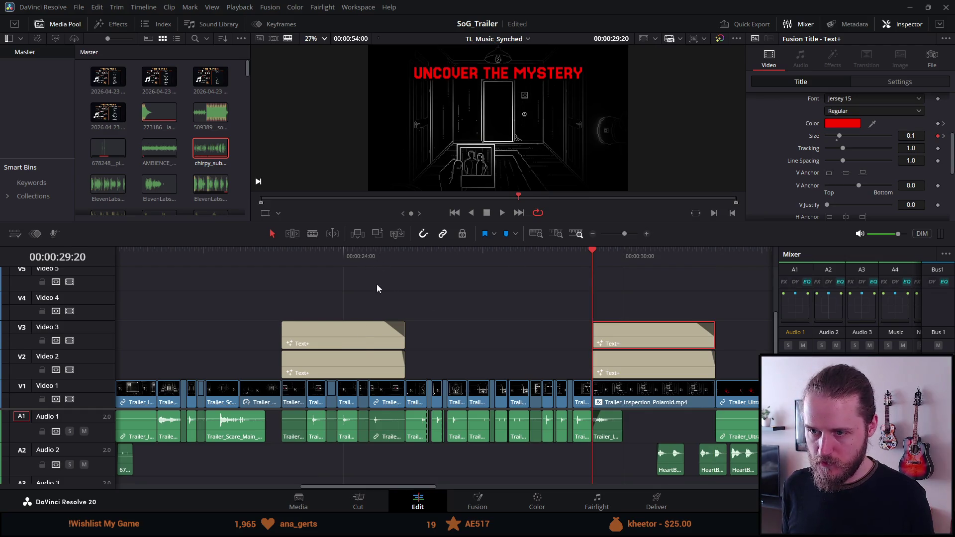
left_click(362, 343)
left_click(406, 256)
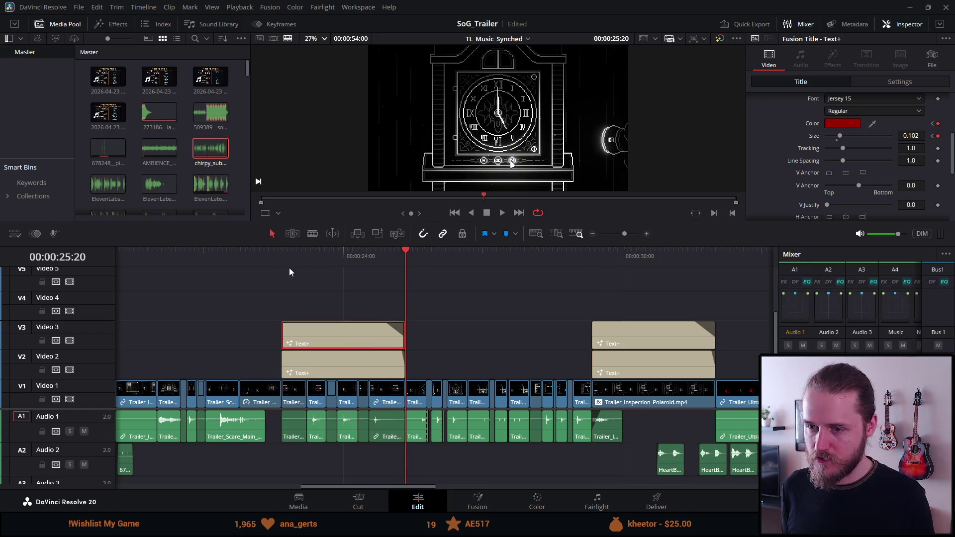
Step: Play the trailer full screen from just before SOLVE PUZZLES
left_click_drag(280, 262, 282, 261)
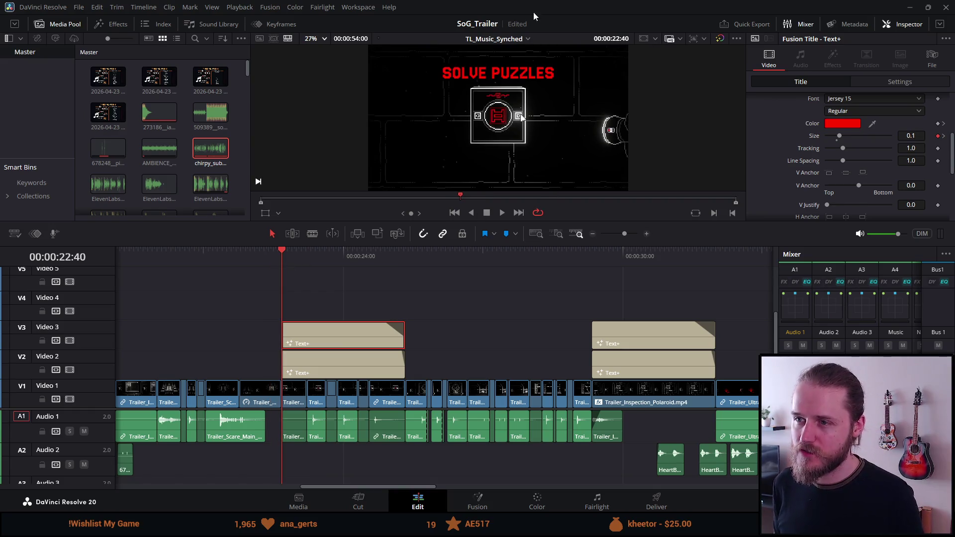
key("ctrl+f")
key("space")
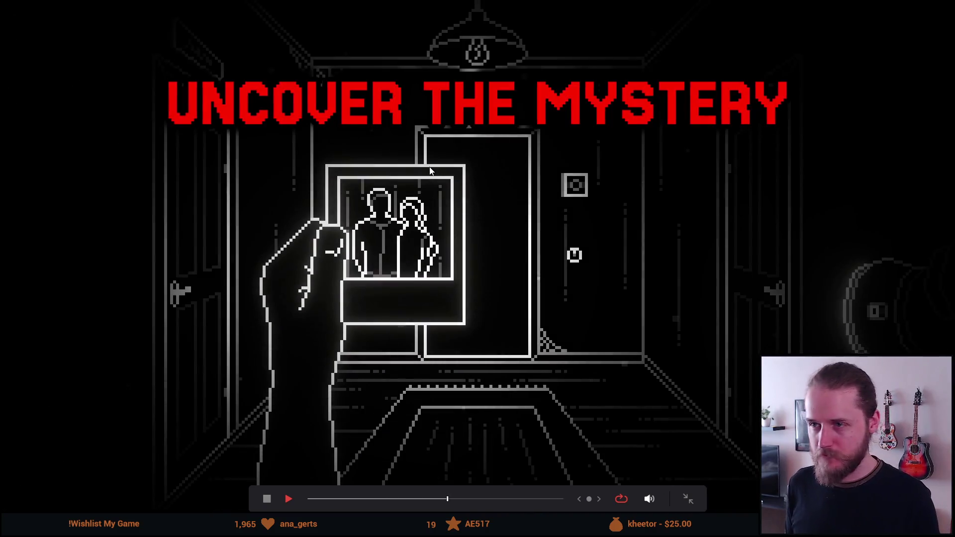
Step: Pause and resume the full-screen playback through to the 2026 card, then exit full screen
key("space")
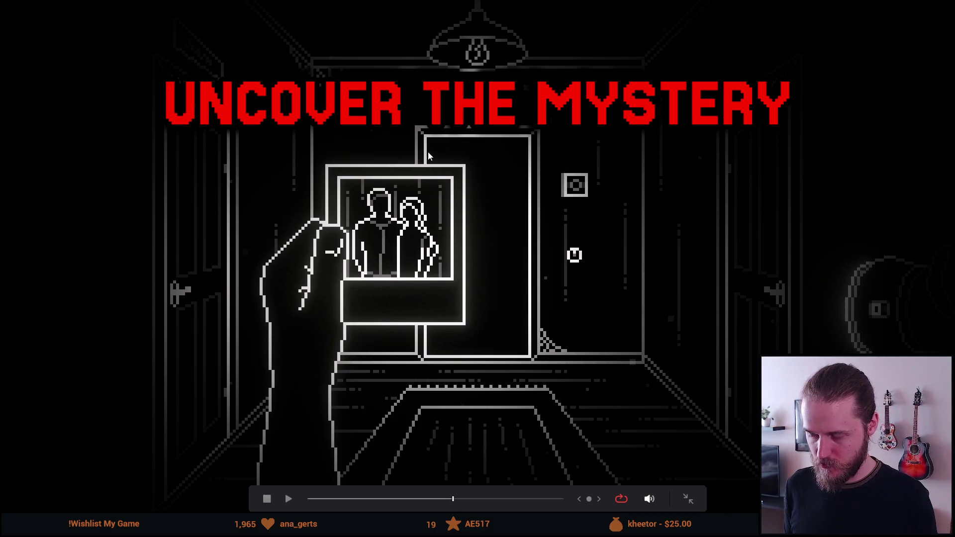
key("space")
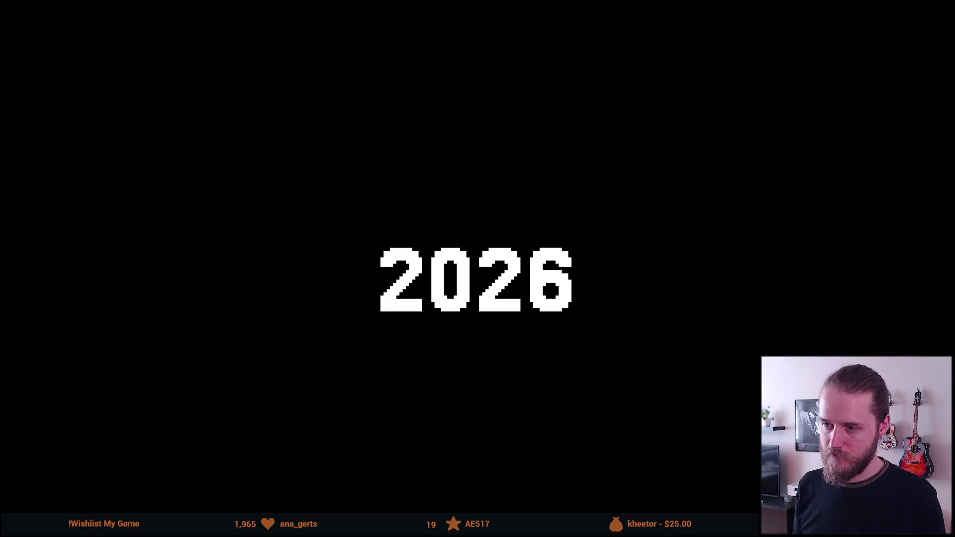
key("Escape")
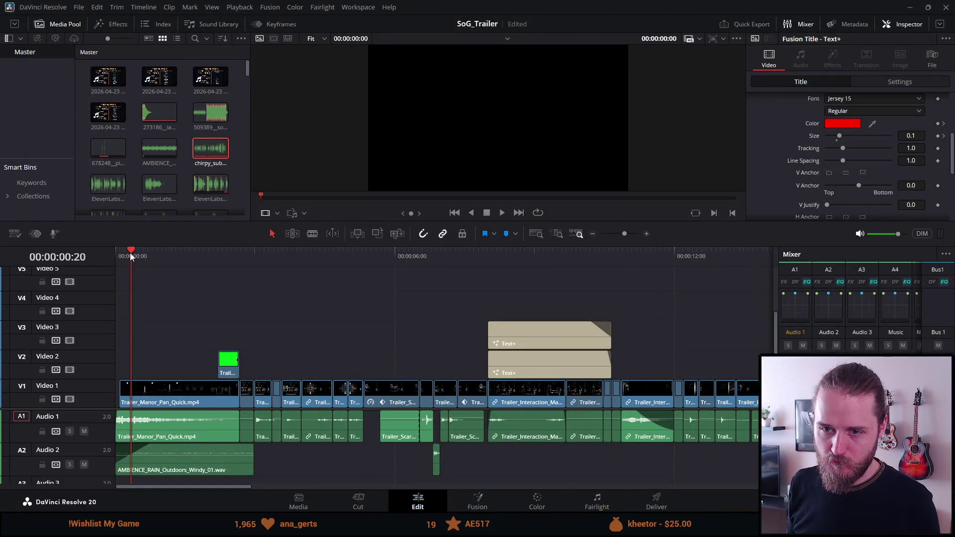
Step: Rewind the trailer to 00:00:00:00, then bring the Anki window forward
left_click_drag(129, 253, 106, 248)
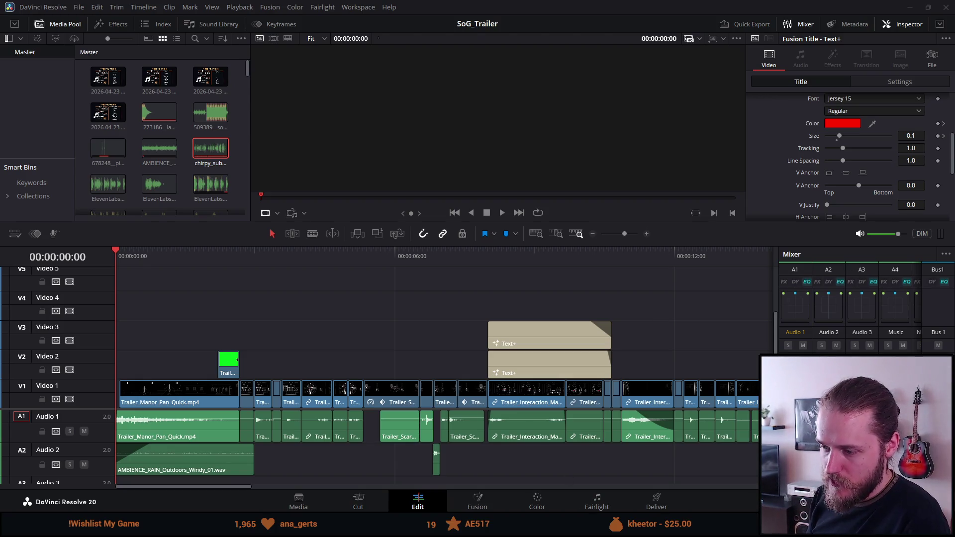
left_click(674, 535)
Step: Maximise Anki and start studying the Visual Studio Shortcuts deck
mouse_move(386, 118)
left_mouse_down()
mouse_move(456, 99)
mouse_move(478, 111)
left_mouse_up()
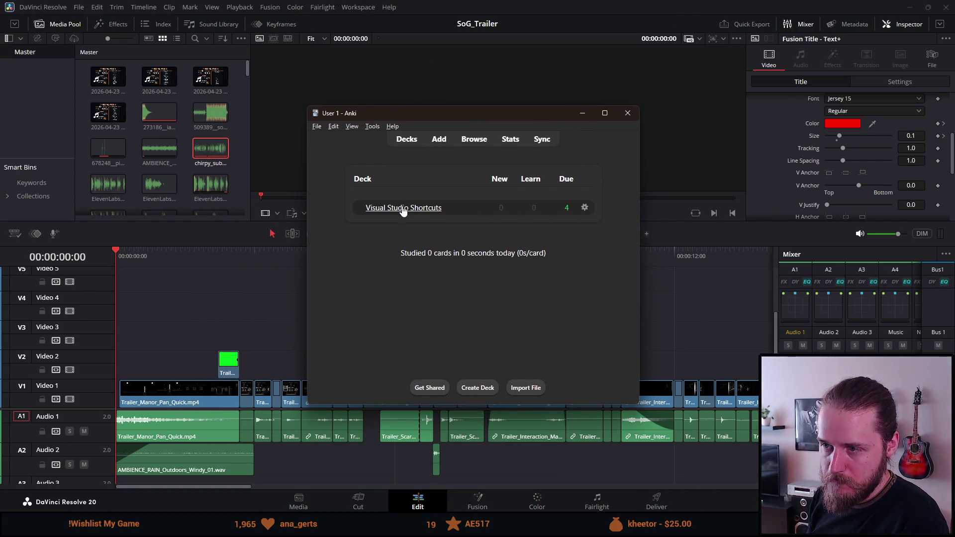
left_click(403, 209)
left_click(605, 113)
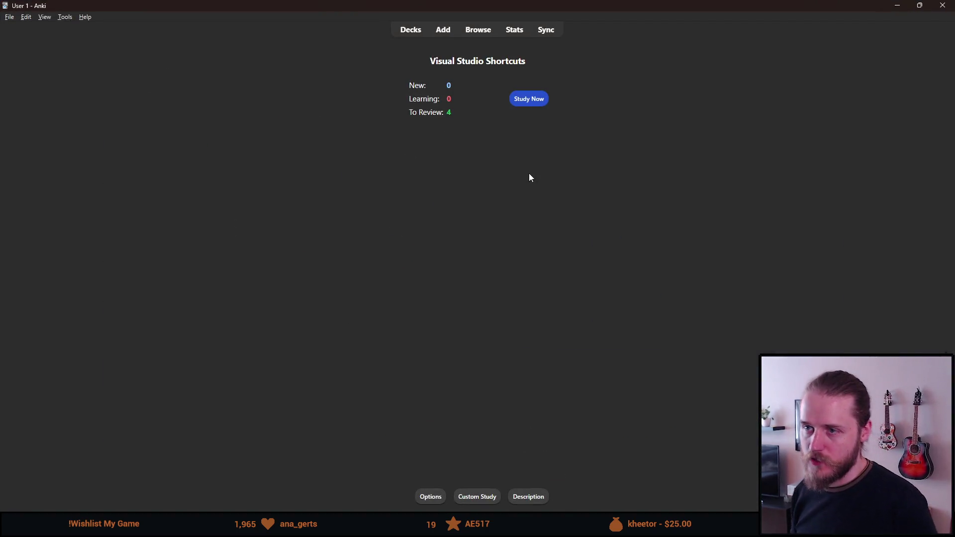
left_click(566, 139)
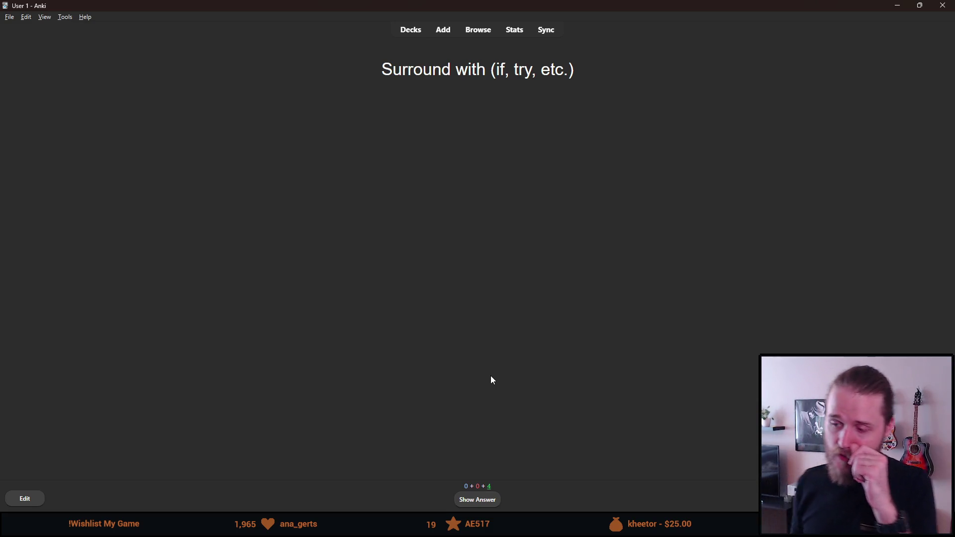
Step: Review the Surround with, Ctrl + F, Find in files and Delete line cards, then close Anki
left_click(479, 500)
left_click(494, 499)
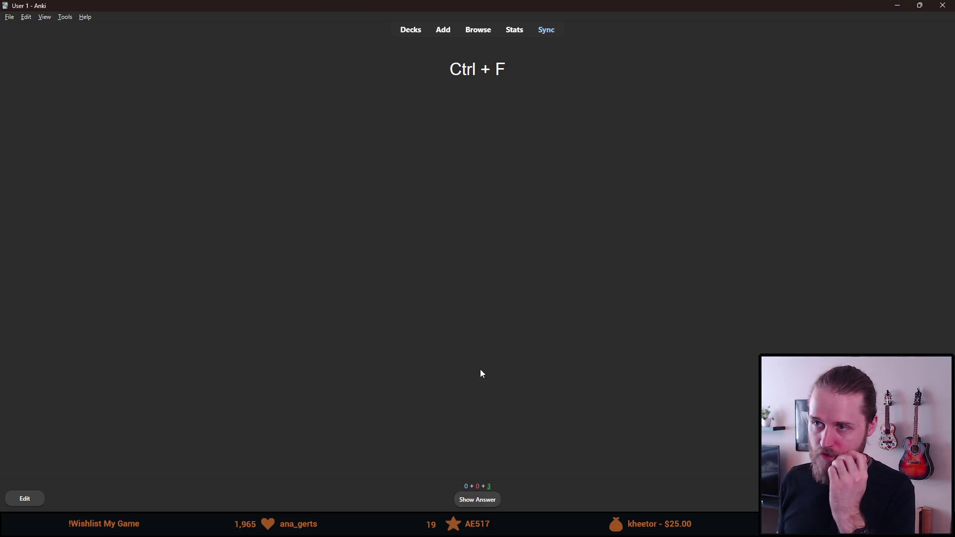
left_click(482, 500)
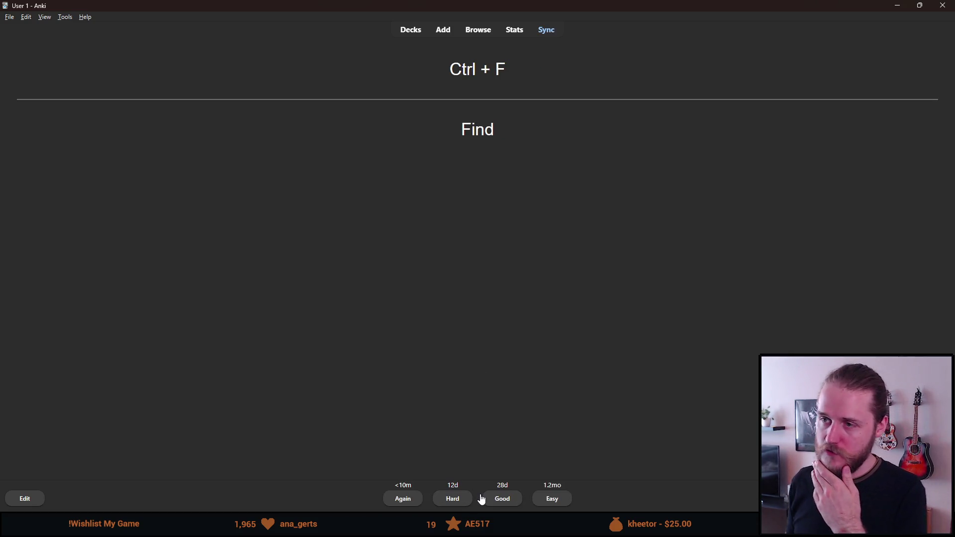
left_click(490, 502)
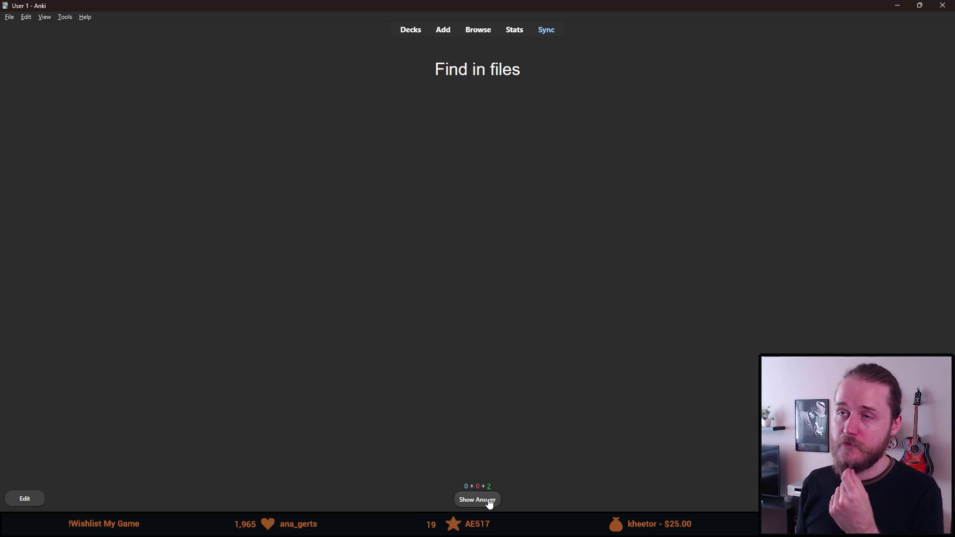
left_click(486, 496)
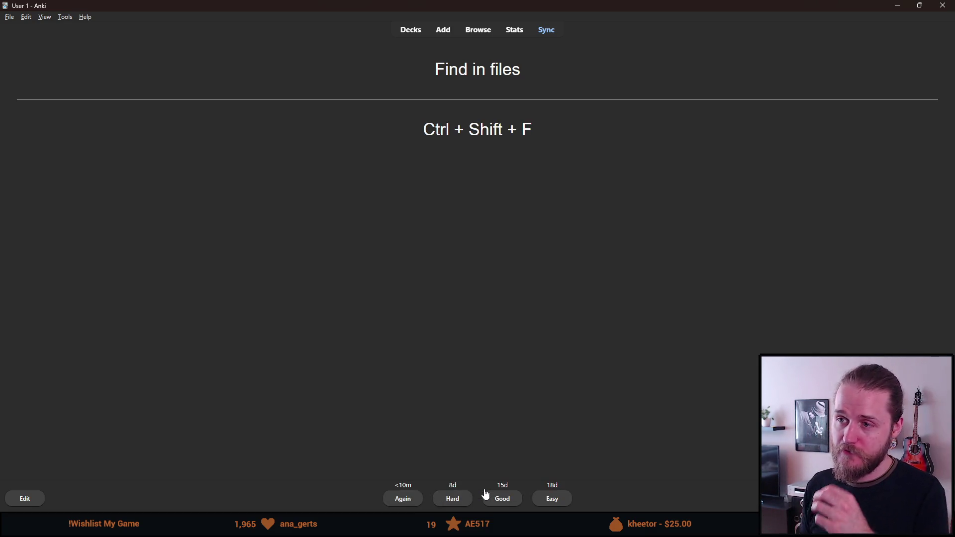
left_click(501, 502)
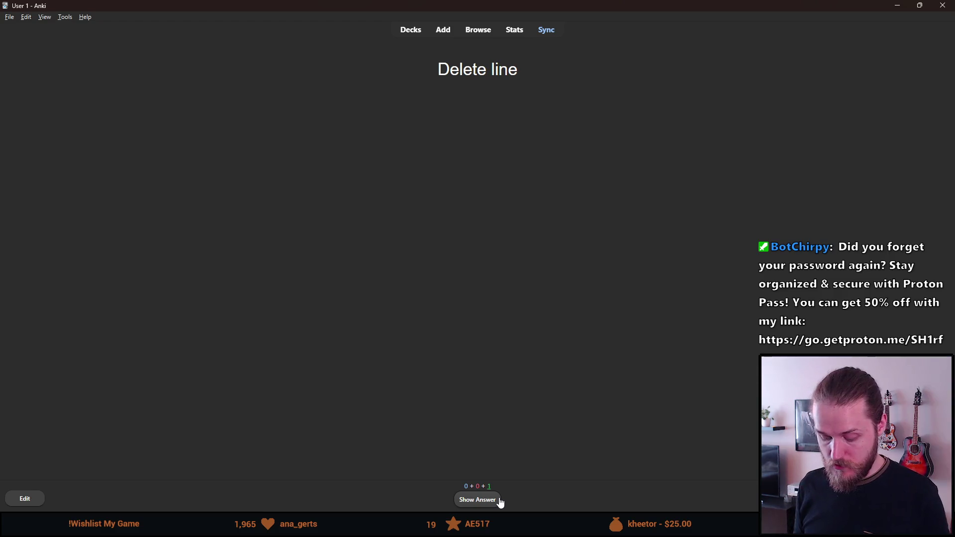
left_click(500, 502)
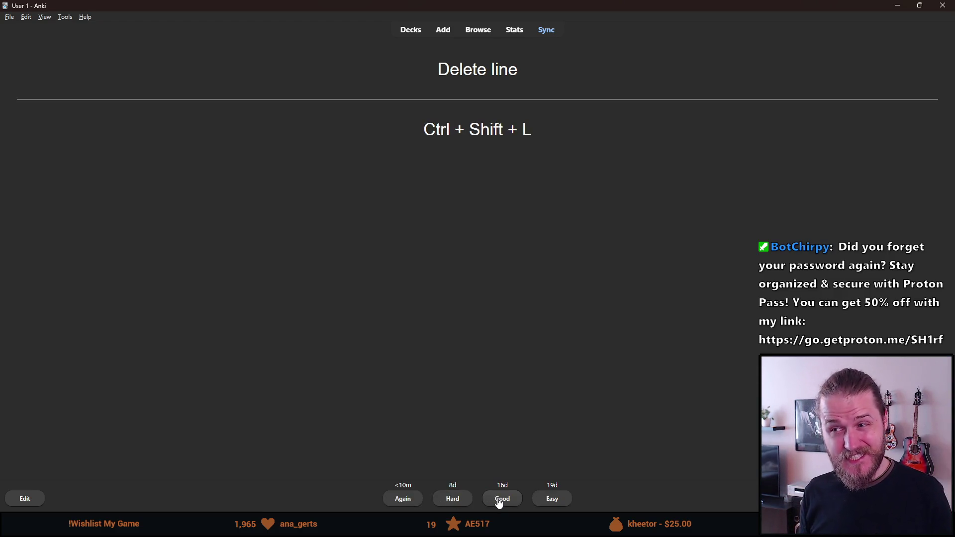
left_click(446, 499)
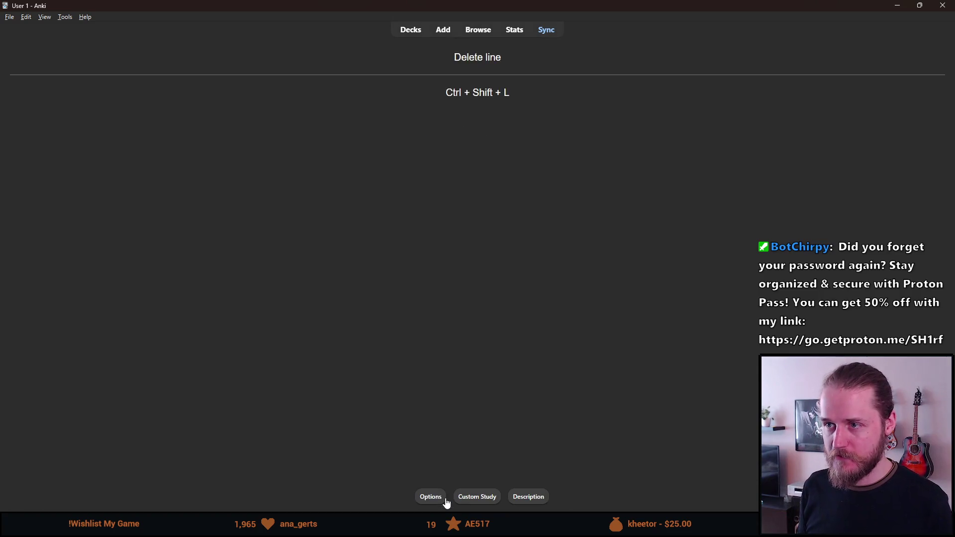
left_click(942, 5)
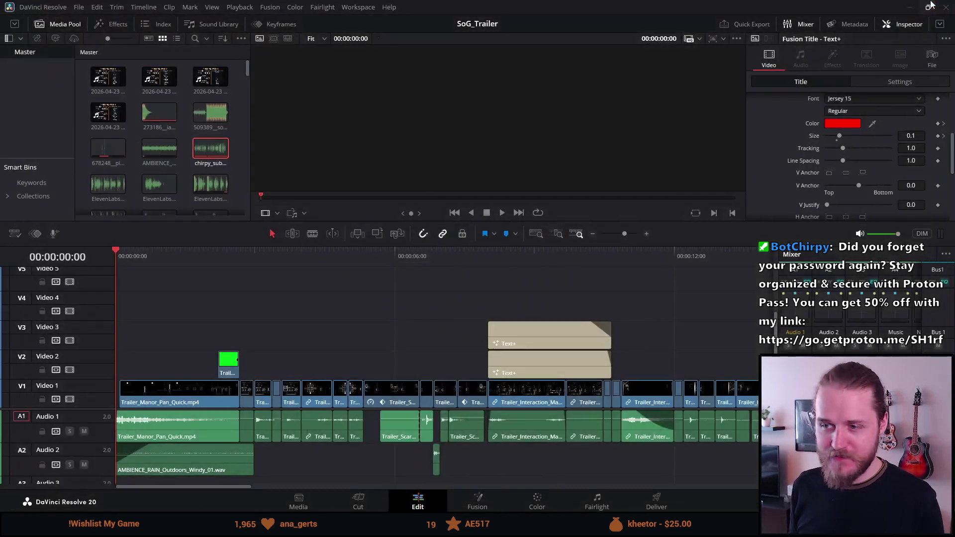